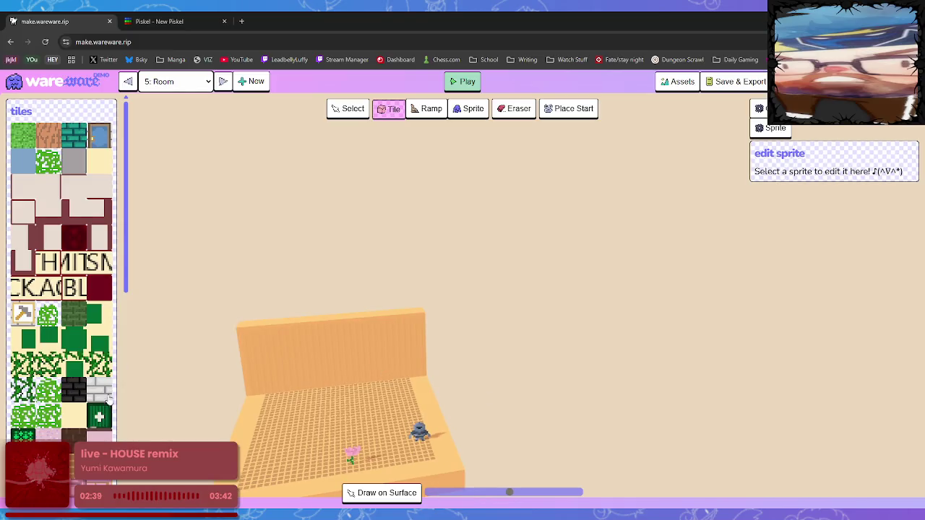
- Pick the orange tile and stack blocks to start a wall on the room's right edge
click(468, 389)
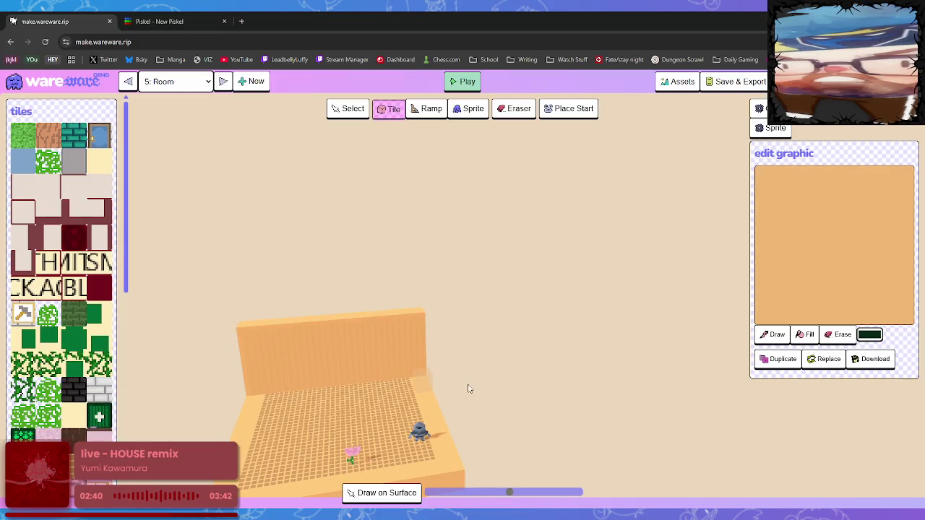
mouse_move(434, 397)
mouse_down()
mouse_move(448, 456)
mouse_move(452, 409)
mouse_up()
click(424, 376)
click(418, 363)
click(423, 375)
click(426, 373)
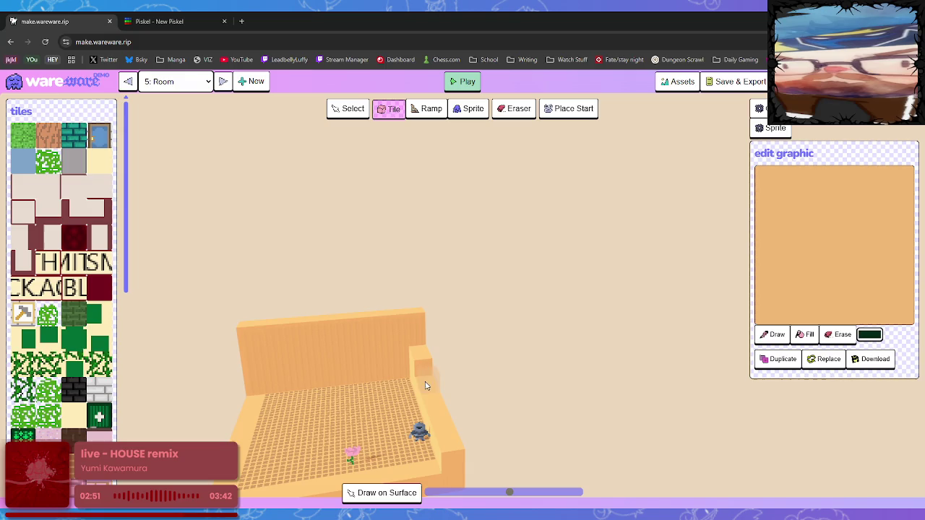
- Extend the right wall down to the floor's front and fill its top corner
click(431, 392)
click(438, 409)
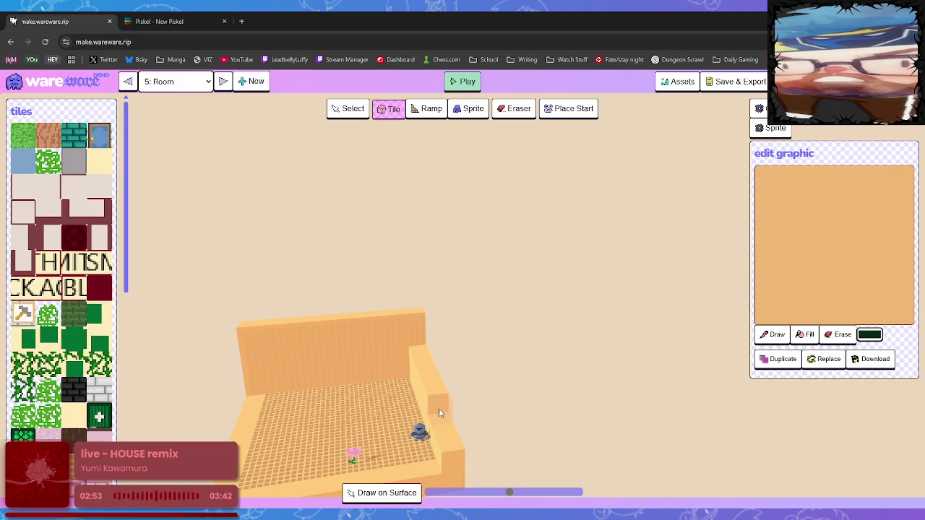
click(452, 441)
click(425, 343)
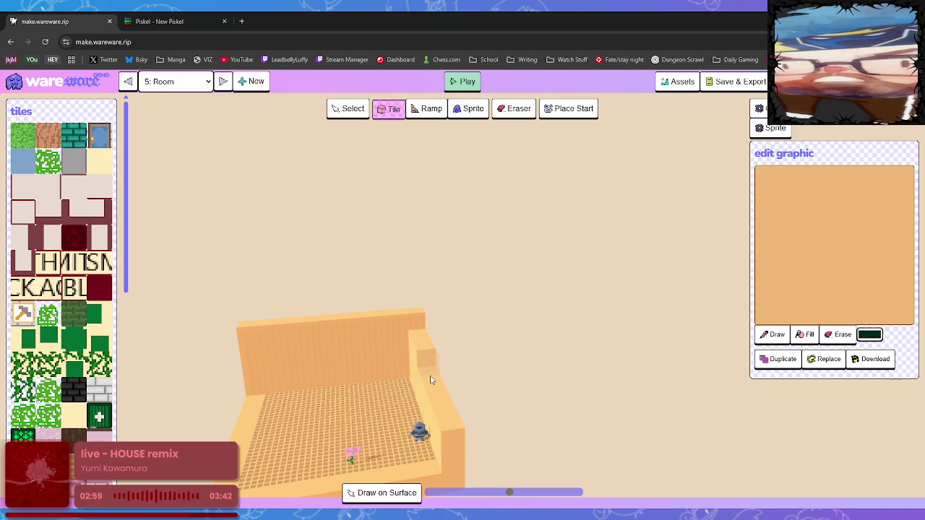
mouse_move(478, 423)
mouse_down()
mouse_move(515, 410)
mouse_move(516, 378)
mouse_up()
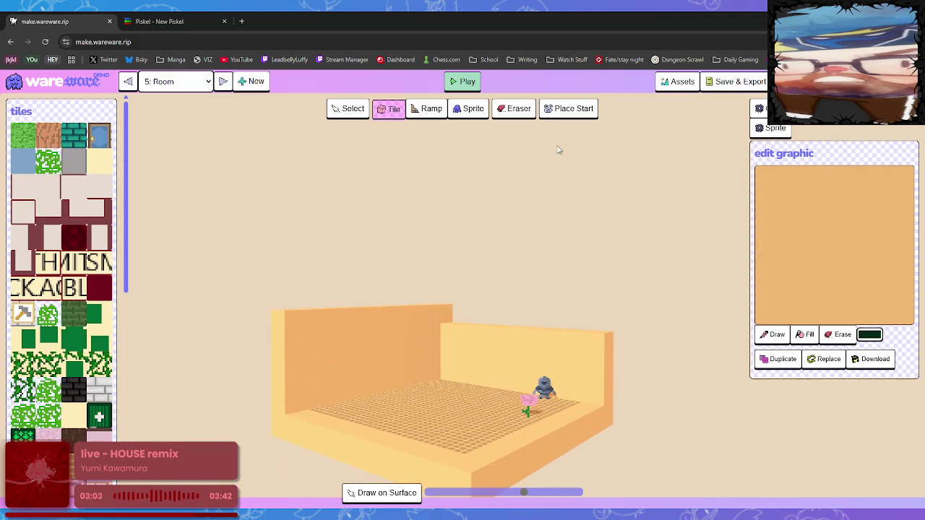
- Move the player's start point to the floor's front and playtest walking with the arrow keys
click(569, 108)
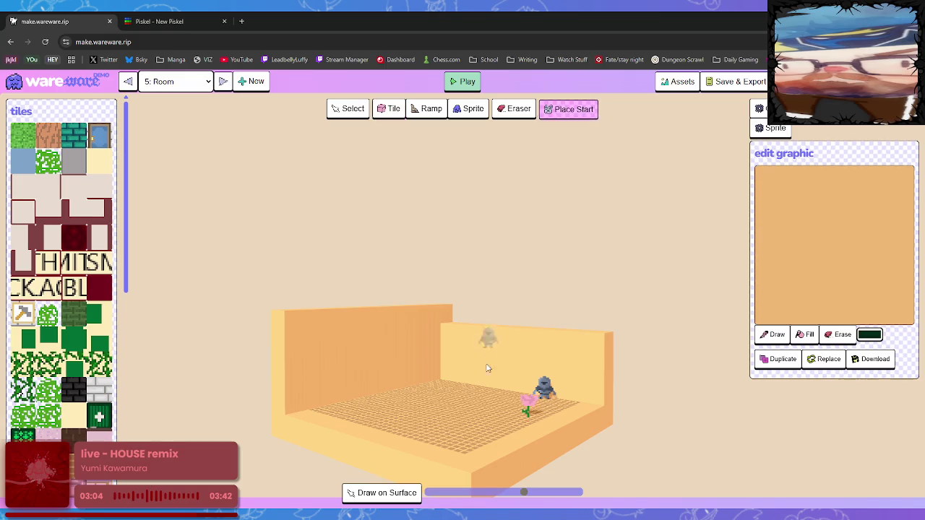
click(463, 437)
click(459, 82)
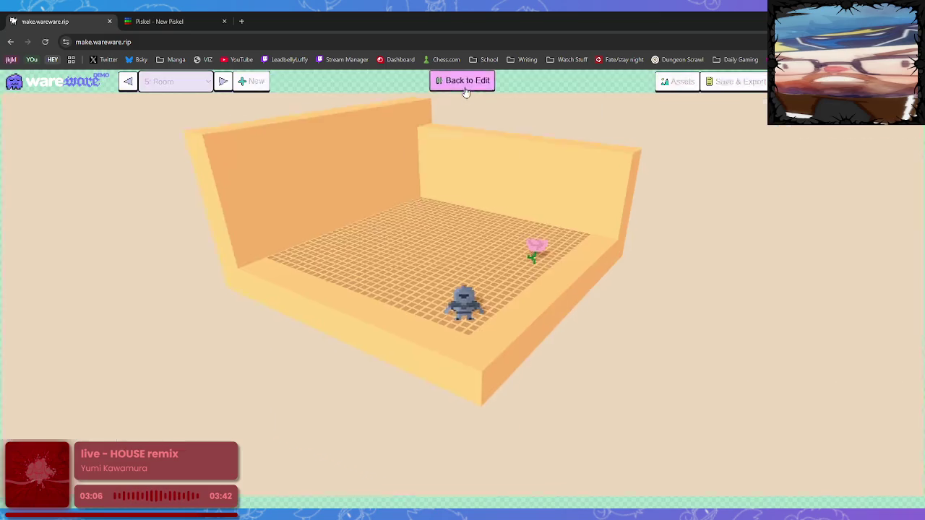
key(Up)
key(Up)
key(Up)
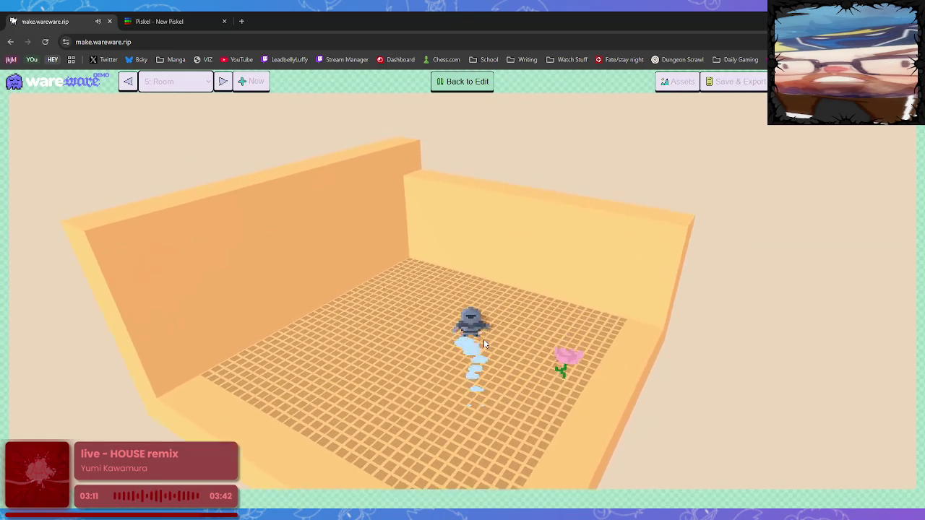
key(Left)
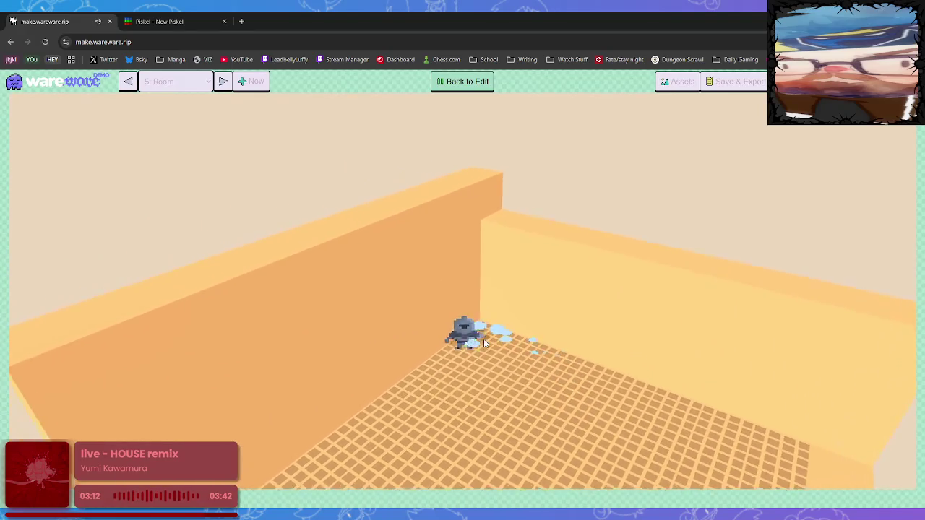
key(Down)
click(468, 79)
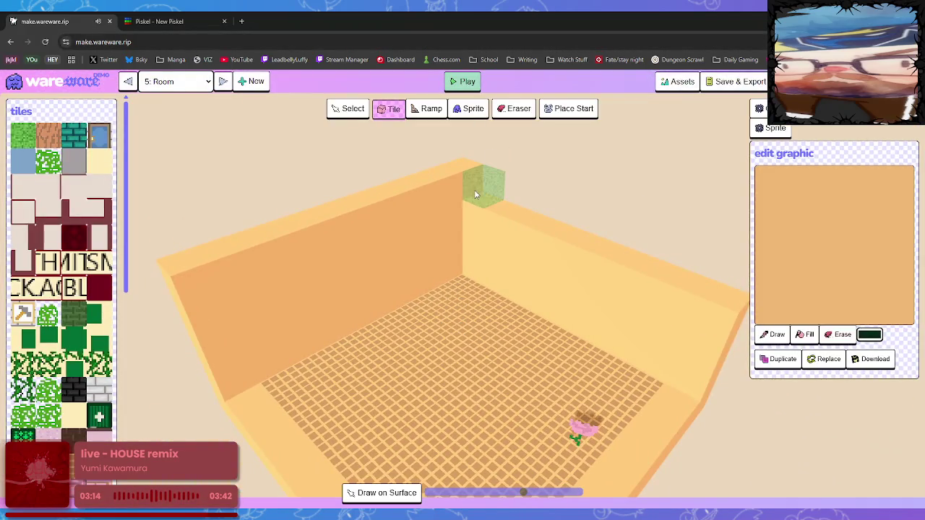
scroll(104, 224, down, 3)
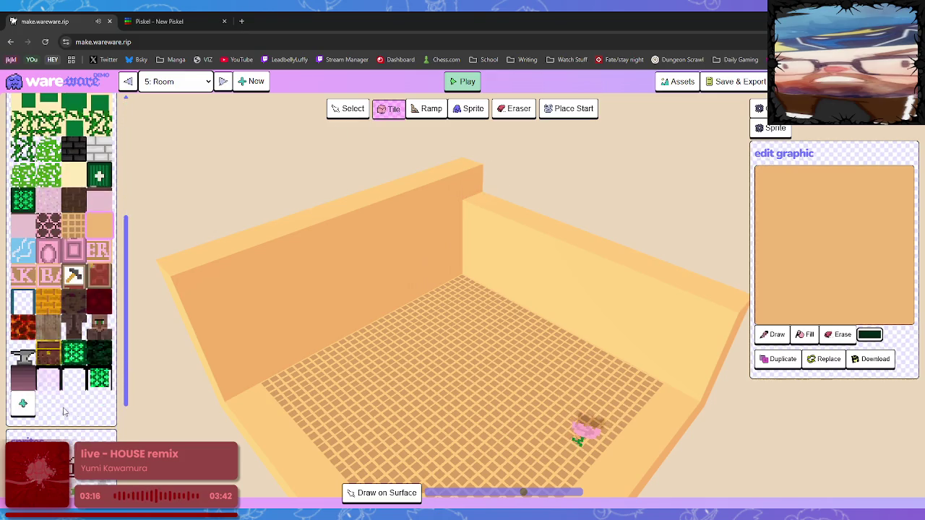
mouse_move(492, 200)
mouse_down()
mouse_move(561, 233)
mouse_move(553, 252)
mouse_up()
right_click(554, 252)
right_click(537, 229)
right_click(499, 220)
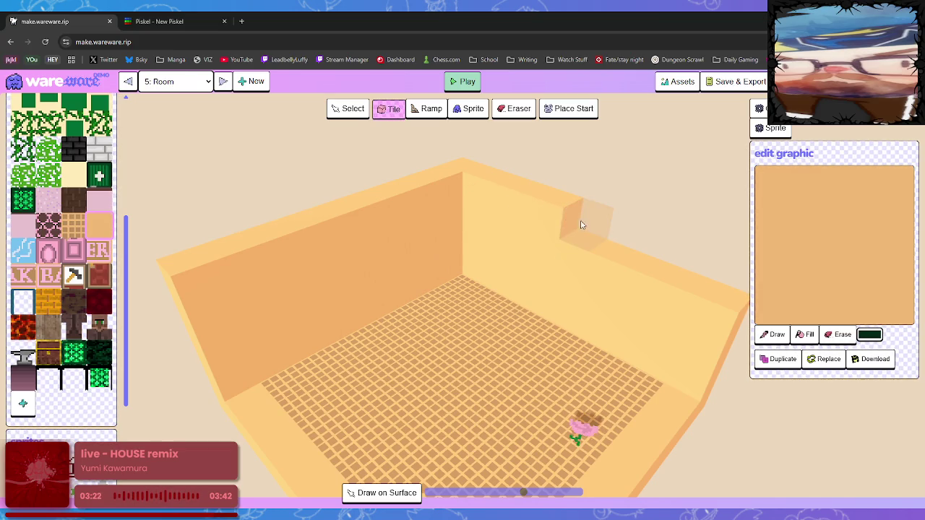
click(611, 234)
right_click(643, 261)
click(641, 260)
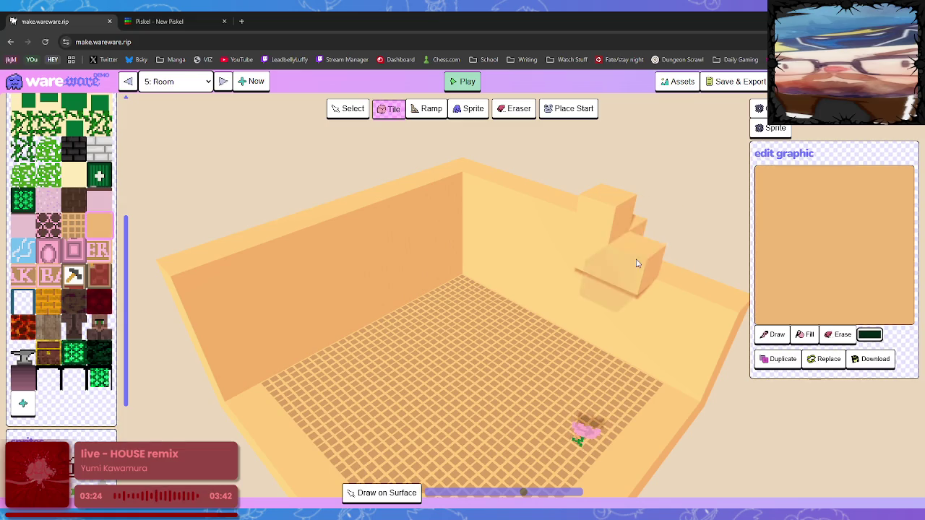
right_click(640, 259)
right_click(639, 258)
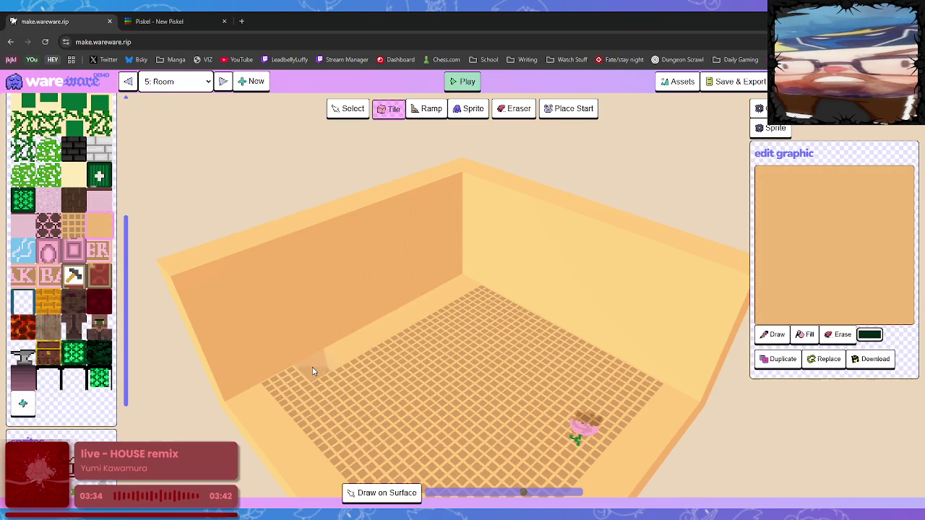
mouse_move(320, 379)
mouse_down()
mouse_move(402, 368)
mouse_move(450, 427)
mouse_move(441, 411)
mouse_move(337, 424)
mouse_move(471, 447)
mouse_move(498, 429)
mouse_move(511, 465)
mouse_move(524, 470)
mouse_move(504, 321)
mouse_move(495, 347)
mouse_move(550, 433)
mouse_move(476, 427)
mouse_up()
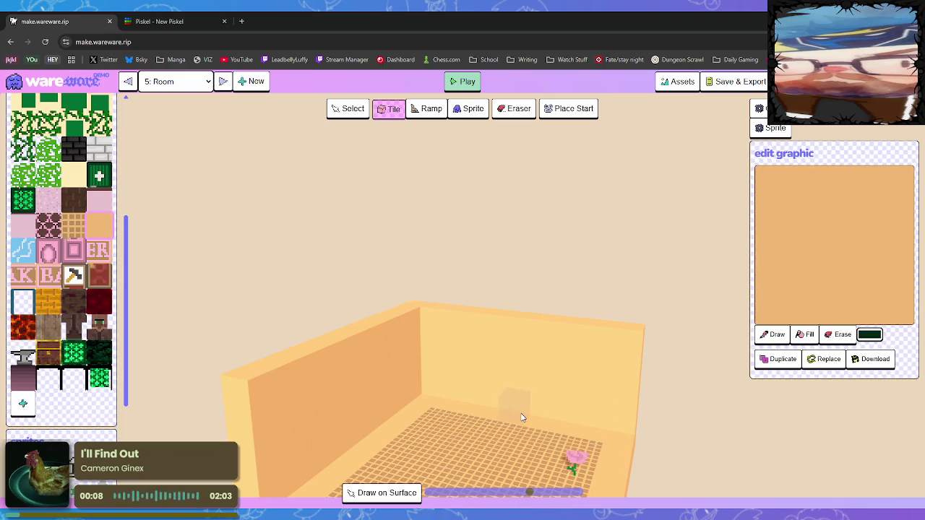
- Pull the view back over the whole room and select the purple gradient tile
scroll(522, 421, down, 1)
drag(522, 421, 477, 423)
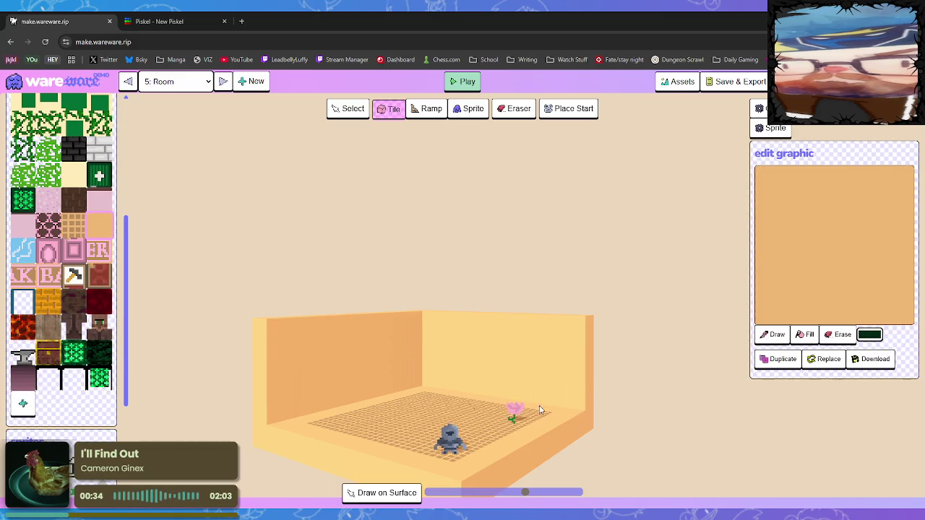
click(23, 380)
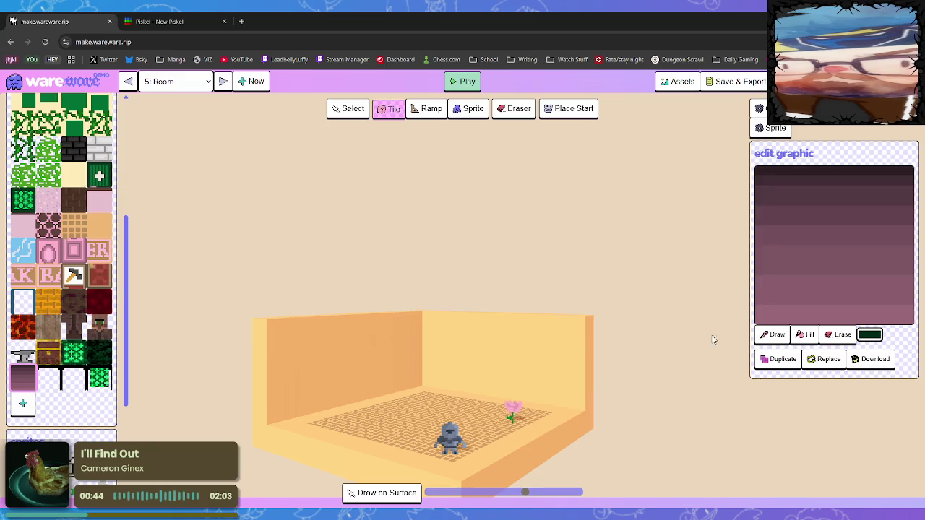
- Place purple gradient blocks on the floor left of the robot, removing one misplaced block
click(424, 396)
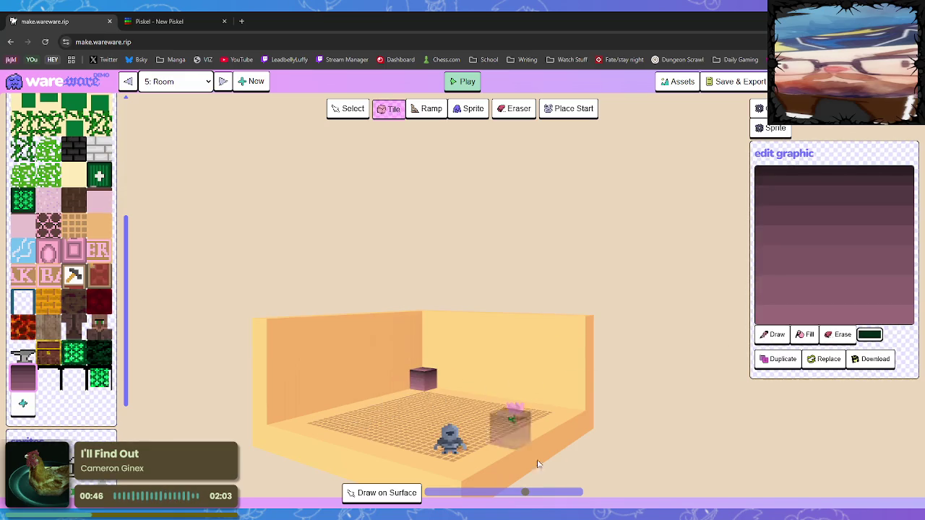
right_click(425, 374)
click(380, 419)
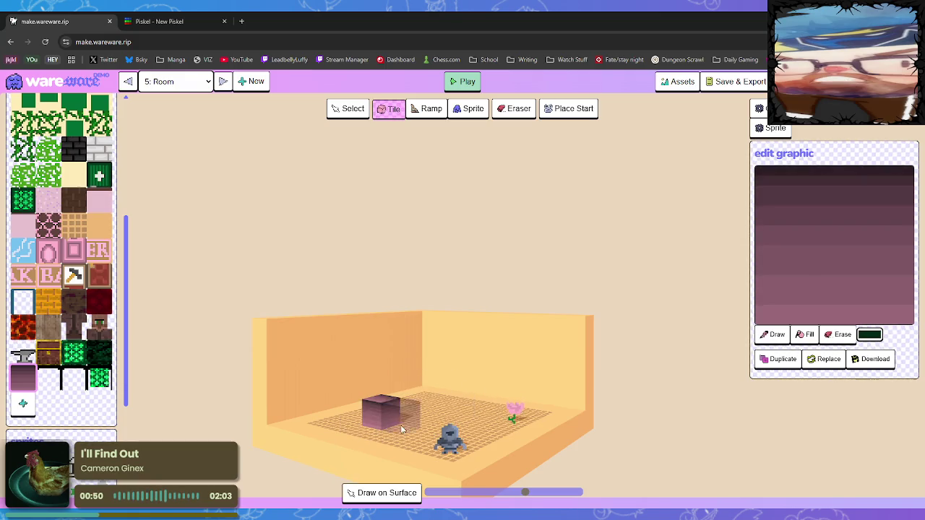
click(408, 416)
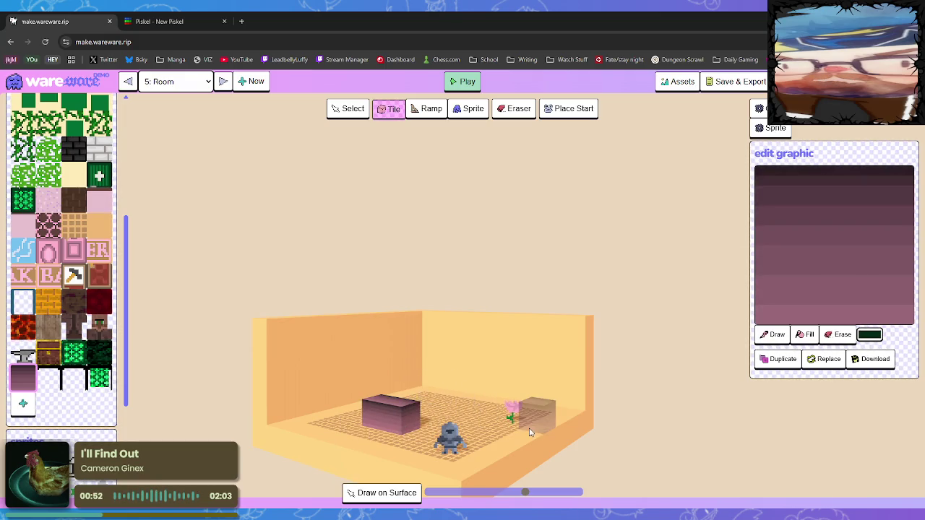
key(Right)
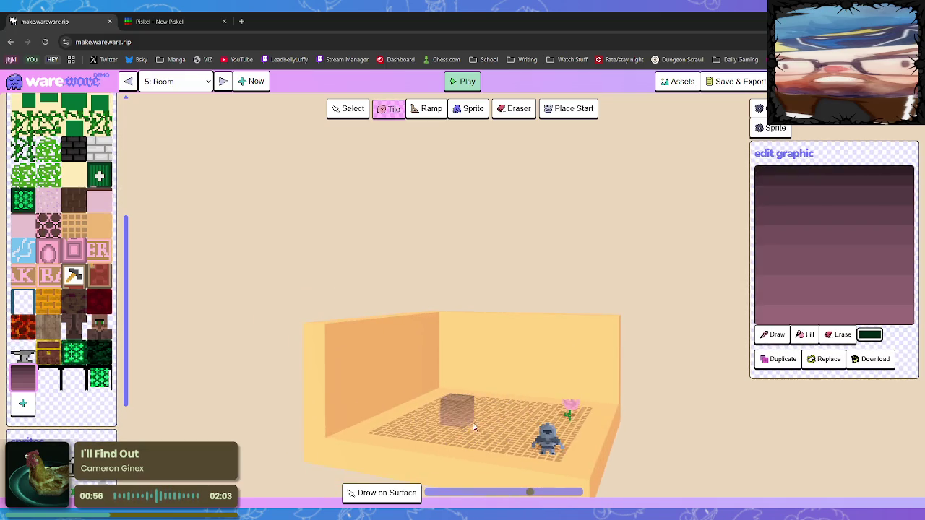
key(Right)
- Extend the purple block row along the left wall, then briefly check Piskel
click(295, 438)
click(337, 425)
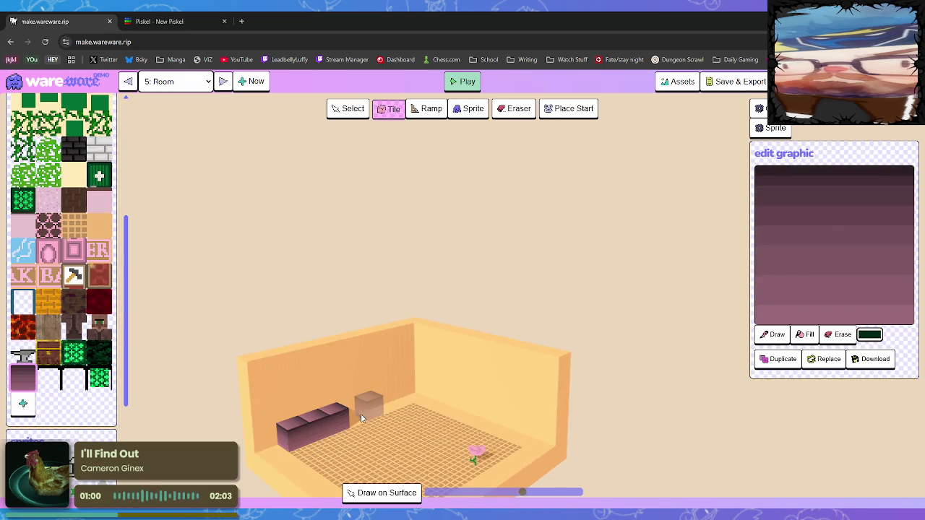
click(353, 416)
scroll(463, 412, up, 1)
key(Down)
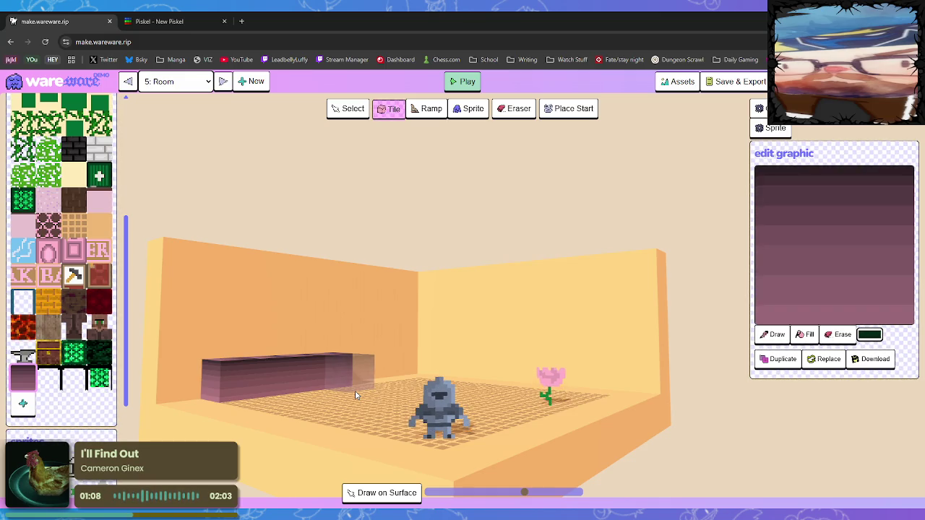
click(164, 21)
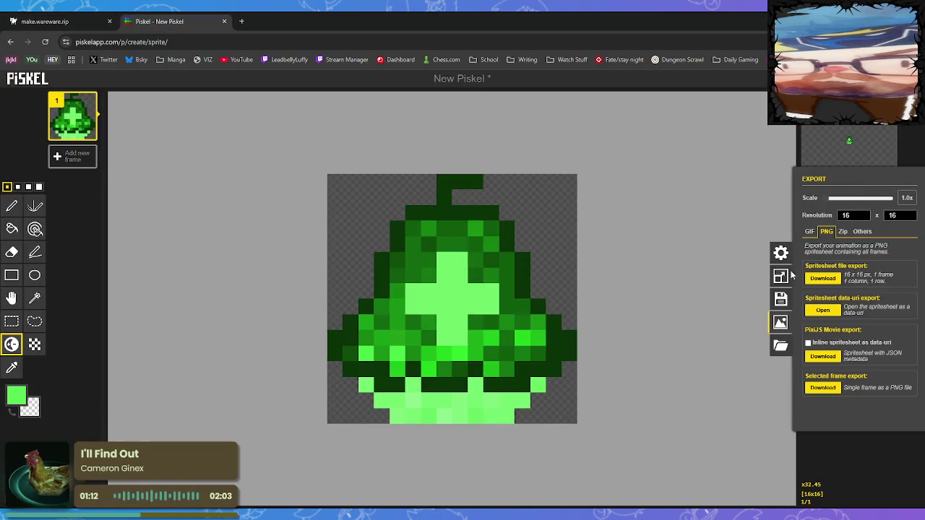
click(45, 21)
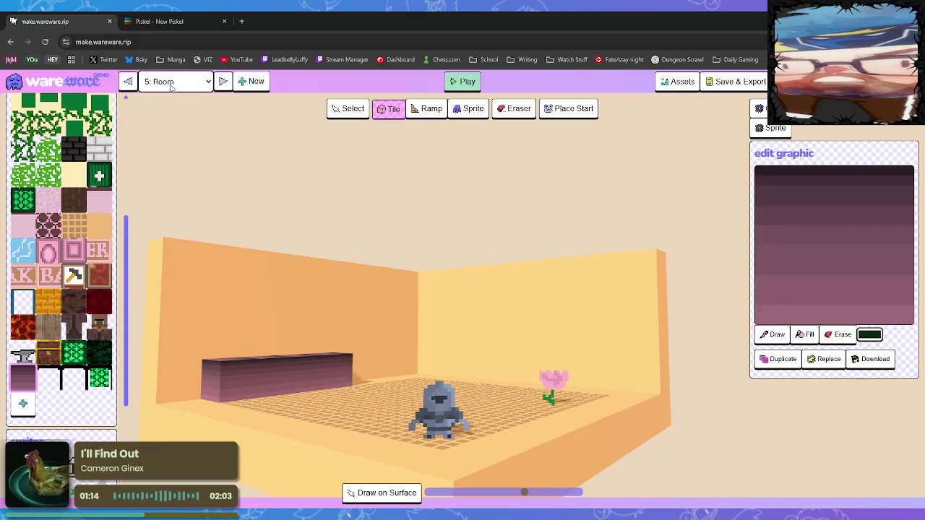
- Open the '4: Floor 2' room and zoom into the green cave
click(127, 81)
scroll(448, 326, up, 5)
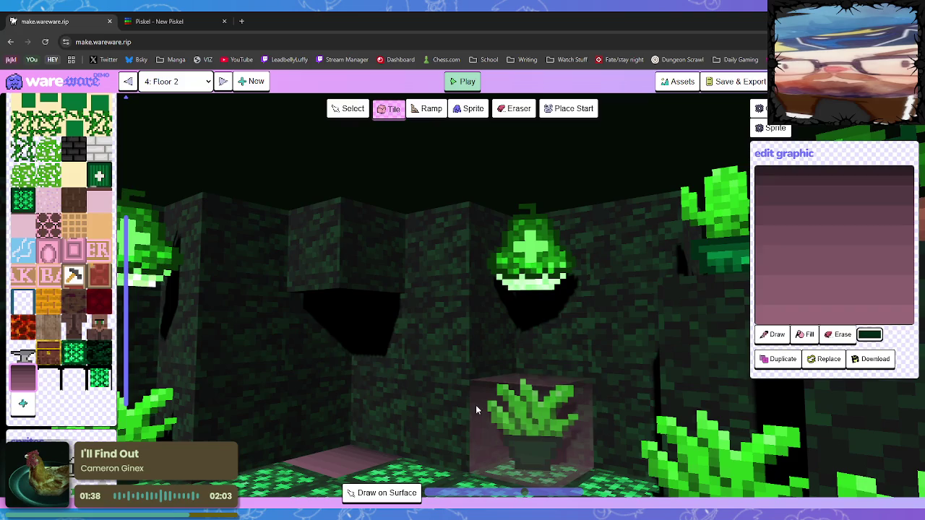
- Switch WareWare to sprite placement, then bring up the bell sprite in Piskel with the pen tool
scroll(62, 289, down, 3)
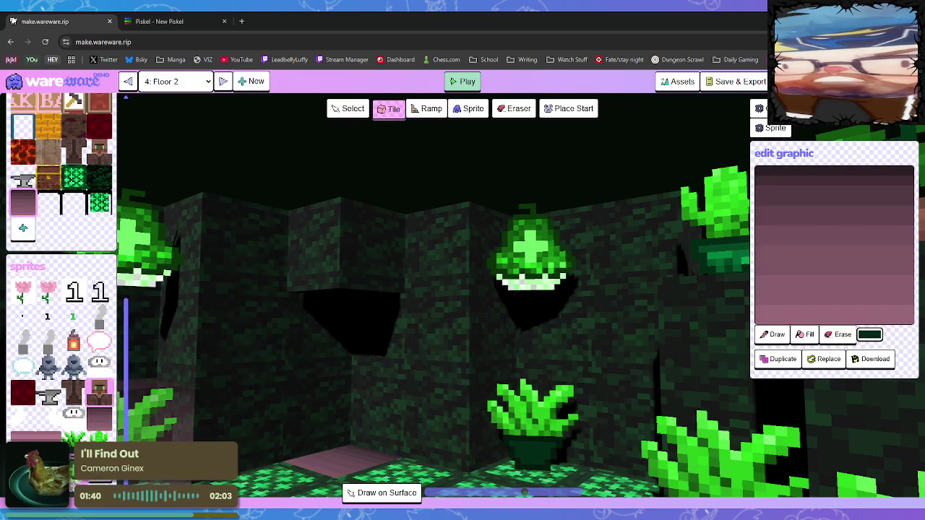
click(531, 245)
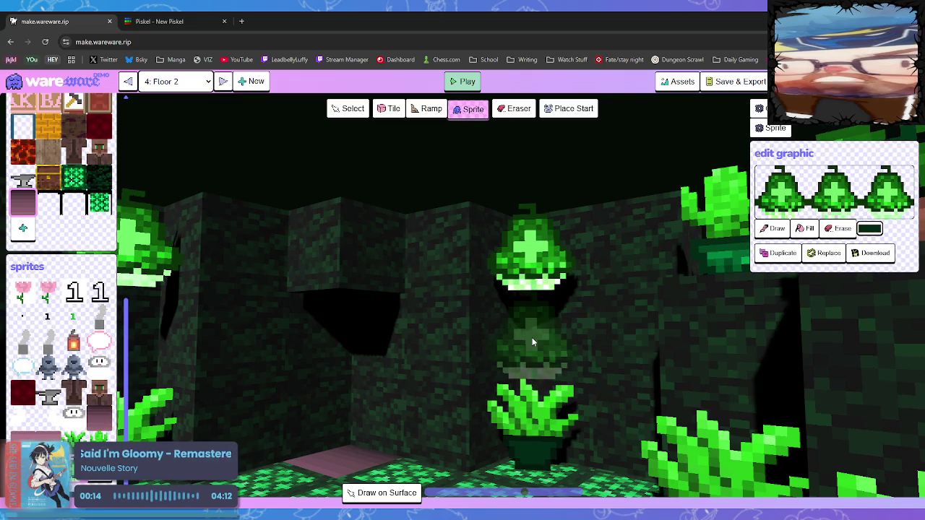
click(182, 21)
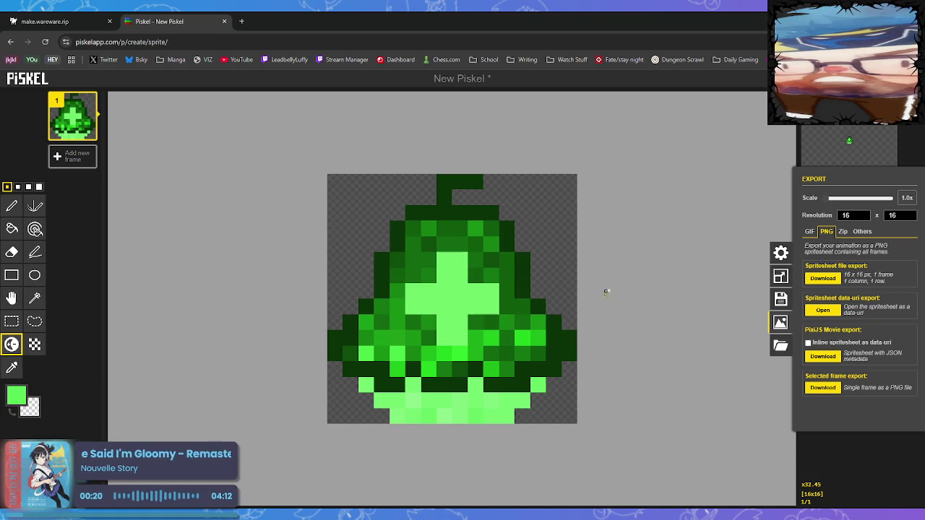
click(12, 206)
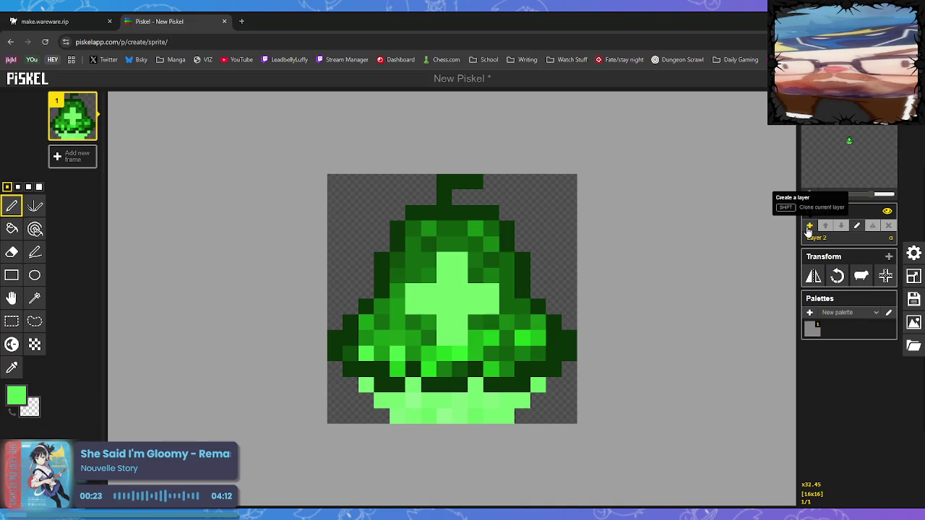
- Add a new empty layer to the bell sprite, then return to WareWare
click(809, 226)
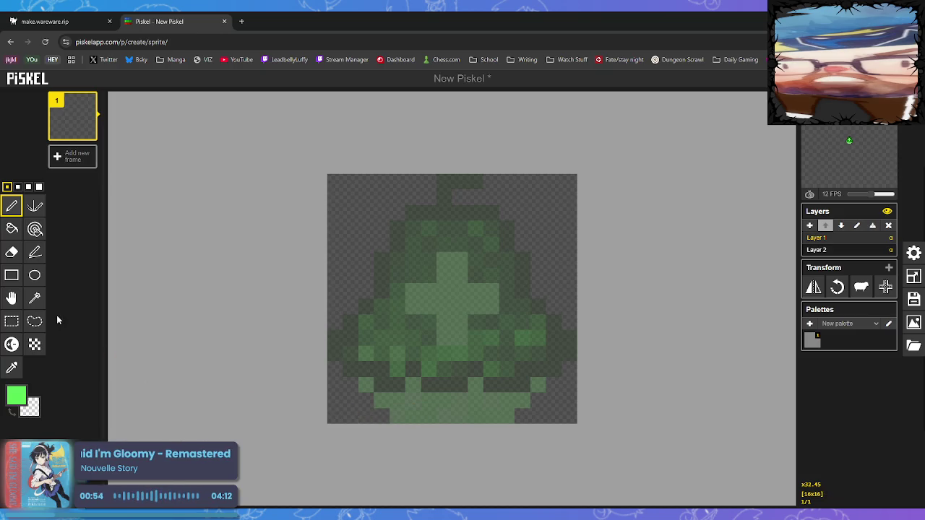
click(49, 23)
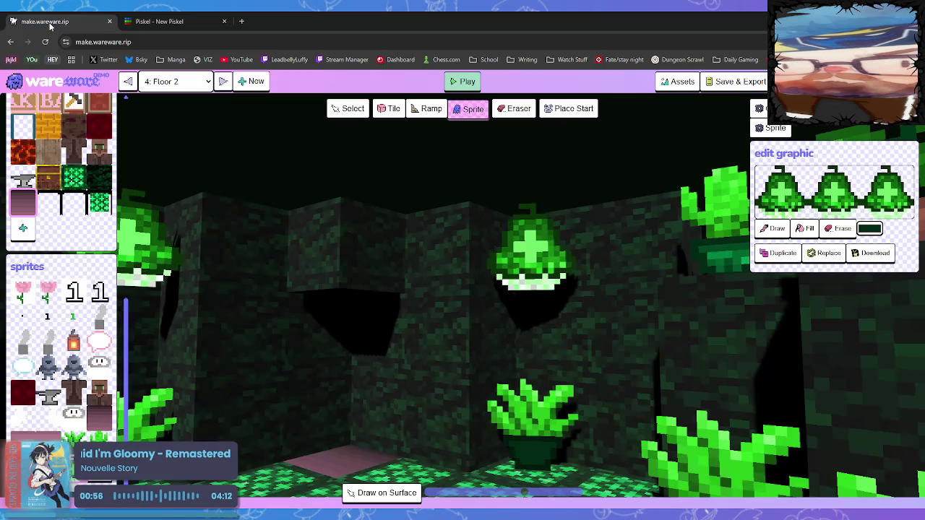
- Switch to the '5: Room' level and pick the dark pink tile, checking Piskel briefly
click(222, 81)
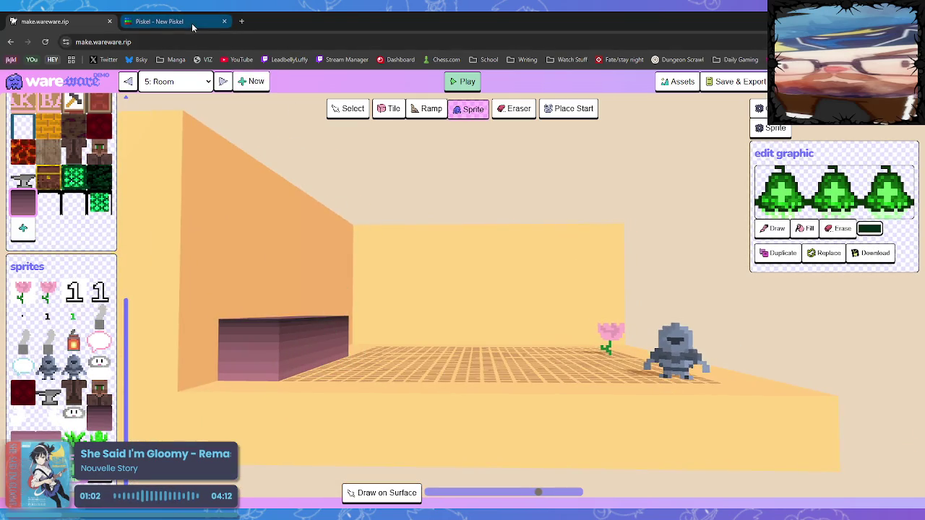
click(15, 195)
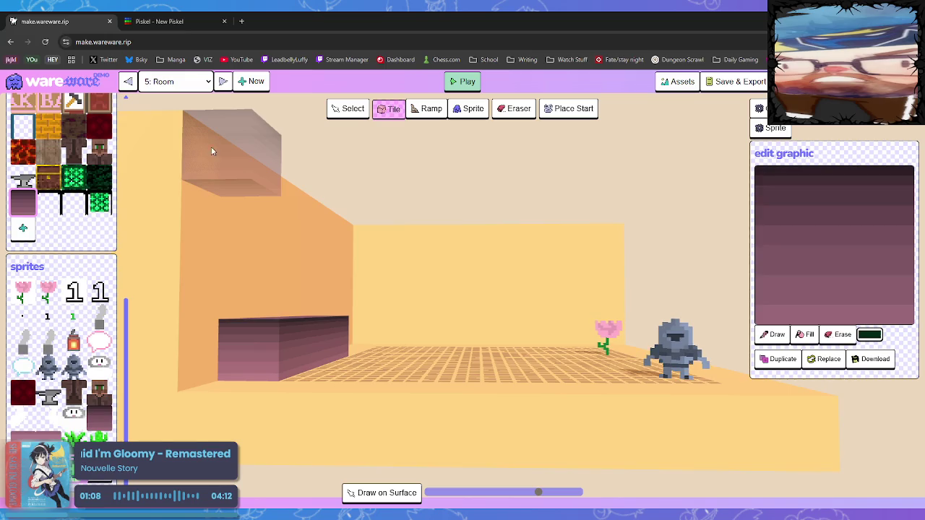
click(185, 24)
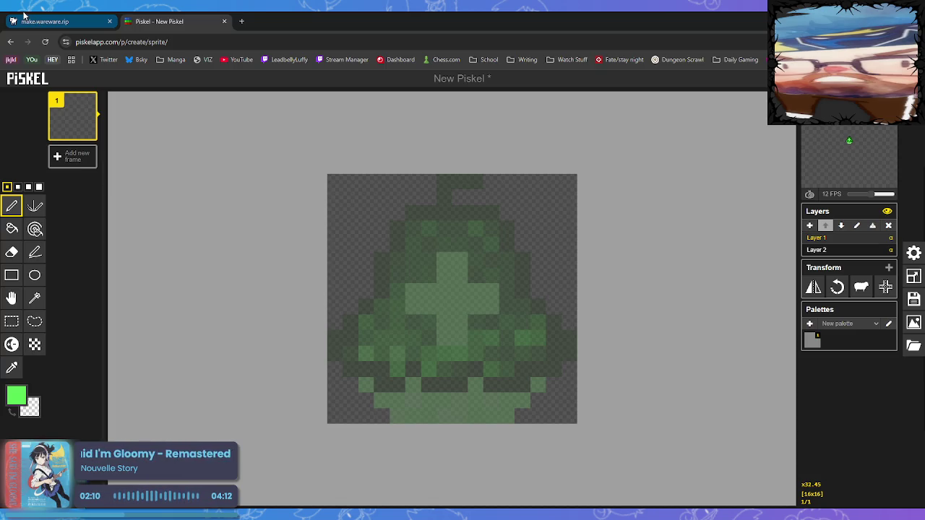
click(37, 20)
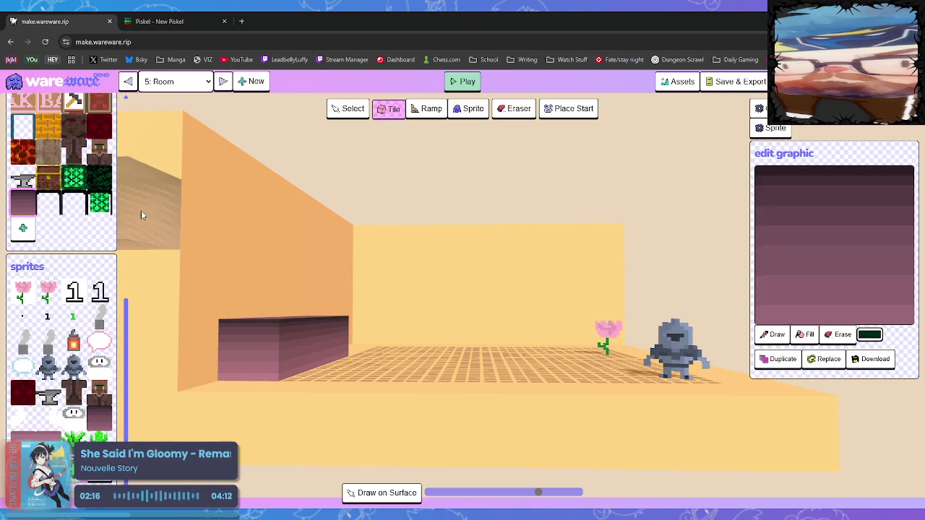
scroll(124, 367, up, 5)
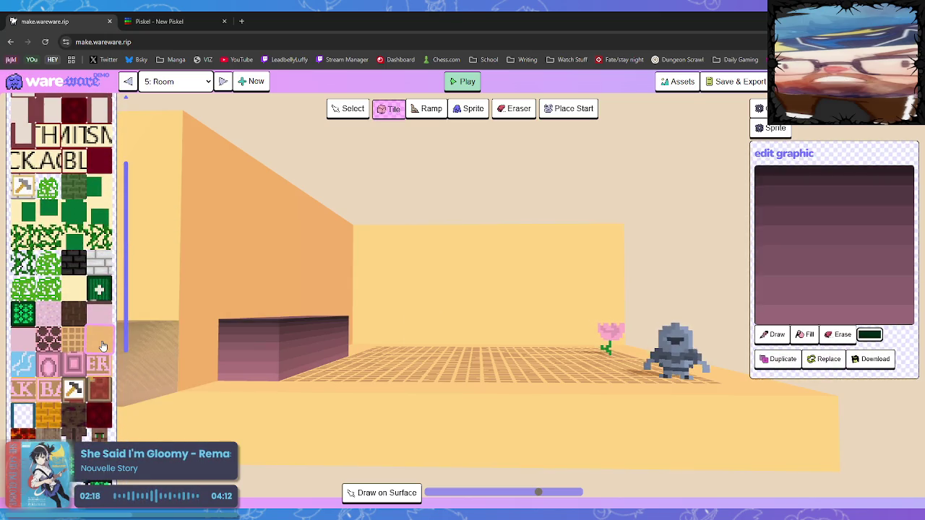
- Duplicate the plain tan tile and switch to pixel drawing
click(99, 336)
click(768, 357)
scroll(23, 325, down, 5)
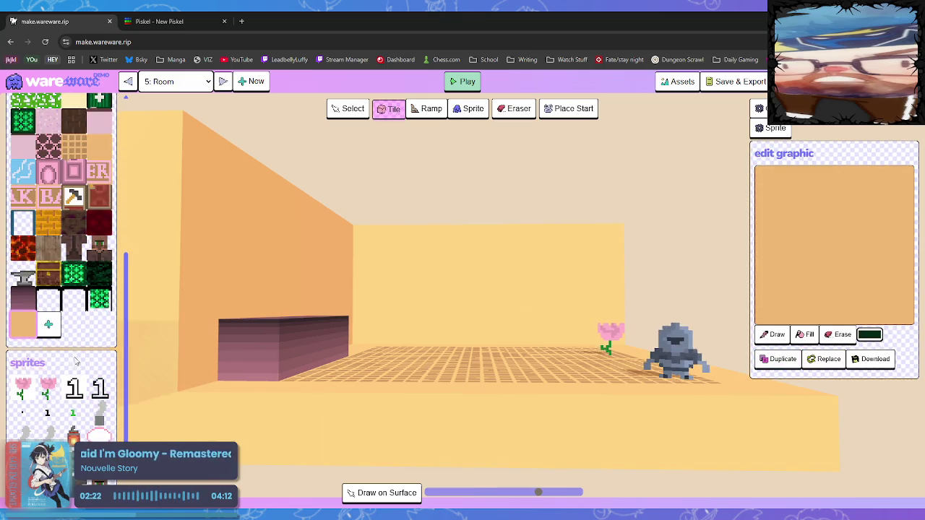
click(777, 334)
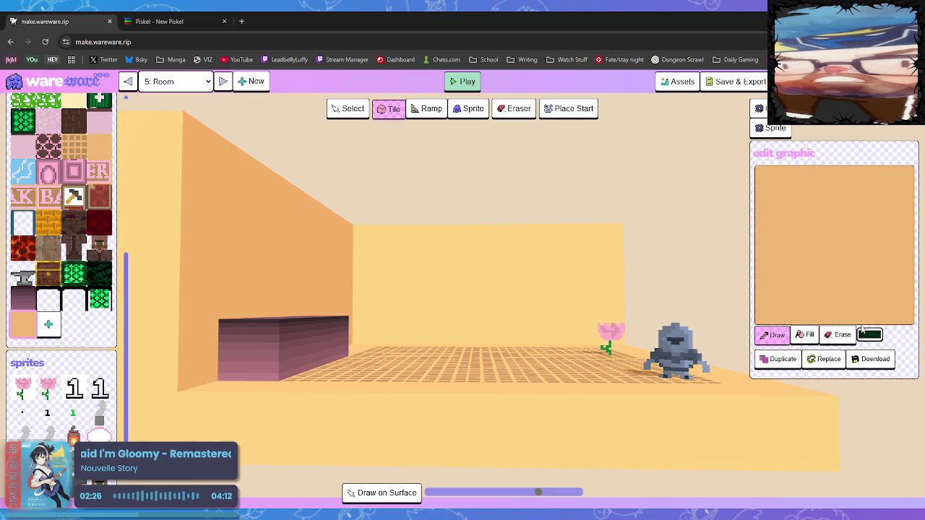
- Paint a dark green border around the tile's edges, touching up a stray notch in tan
drag(769, 187, 779, 244)
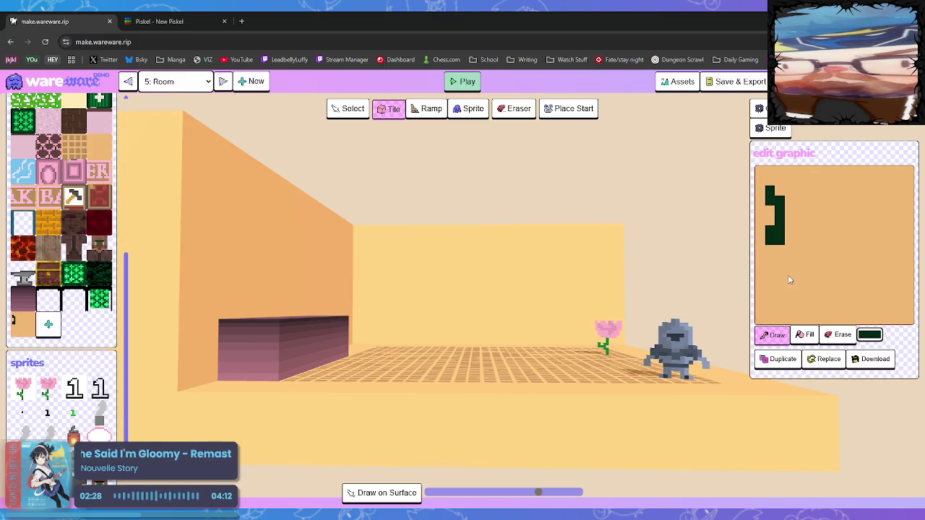
mouse_move(780, 210)
mouse_down()
mouse_move(775, 201)
mouse_move(774, 314)
mouse_up()
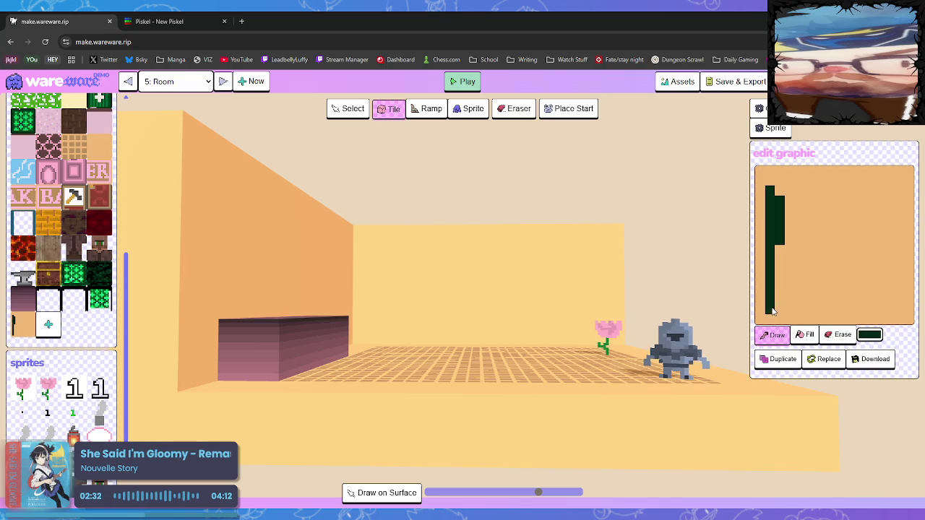
drag(770, 185, 815, 183)
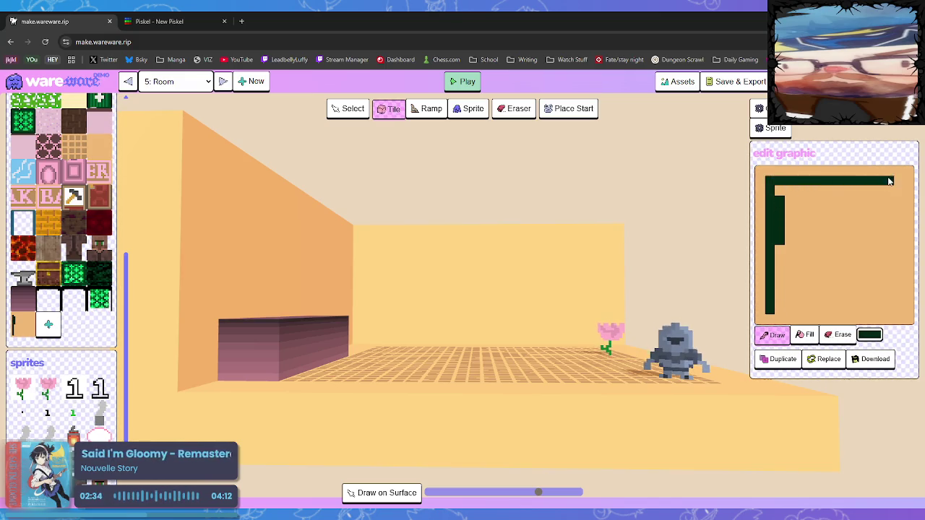
mouse_move(775, 311)
mouse_down()
mouse_move(896, 311)
mouse_move(888, 235)
mouse_up()
mouse_move(901, 198)
mouse_down()
mouse_move(902, 278)
mouse_move(891, 303)
mouse_up()
drag(888, 248, 888, 187)
drag(788, 198, 879, 190)
drag(848, 311, 874, 311)
mouse_move(812, 306)
mouse_down()
mouse_move(803, 304)
mouse_move(842, 299)
mouse_up()
mouse_move(795, 253)
mouse_down()
mouse_move(777, 248)
mouse_move(787, 290)
mouse_move(779, 292)
mouse_move(787, 293)
mouse_up()
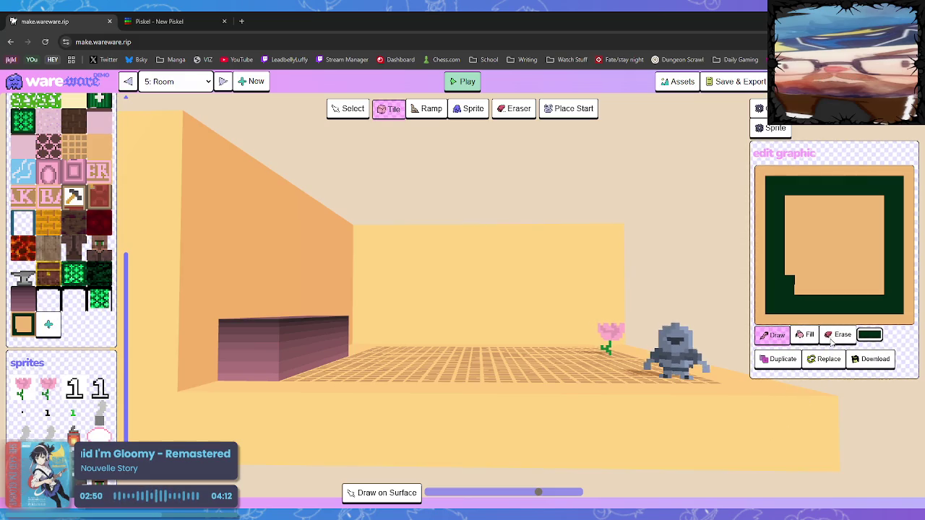
right_click(815, 293)
drag(790, 282, 788, 289)
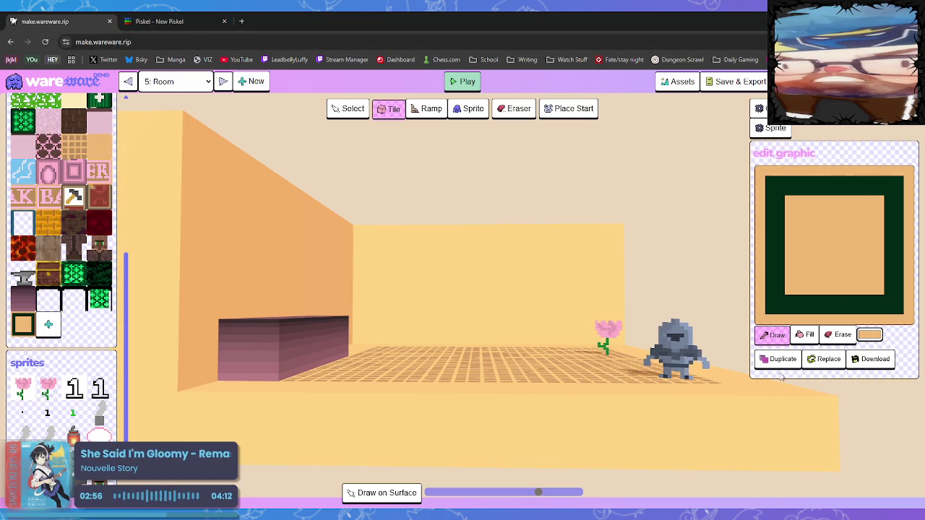
- Flood-fill the tile's tan inner square with transparent
click(841, 335)
click(805, 335)
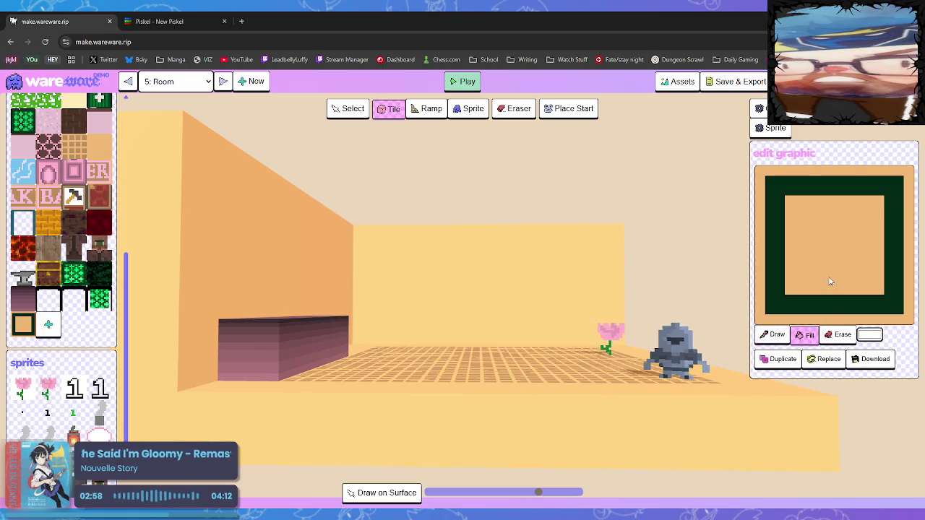
click(828, 287)
- Draw a red smiley with two eyes and a mouth, and apply it to the room tile
click(780, 337)
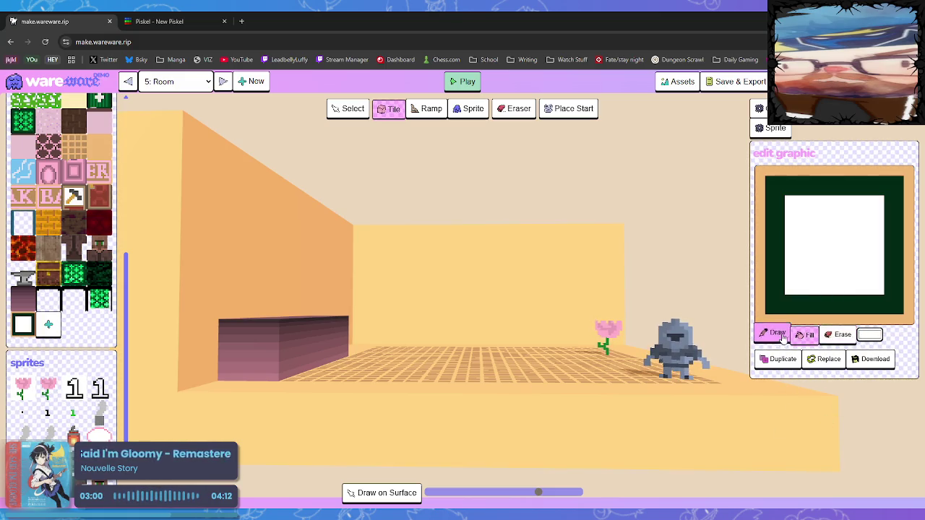
click(780, 337)
click(810, 230)
click(850, 230)
mouse_move(799, 248)
mouse_down()
mouse_move(847, 272)
mouse_move(860, 250)
mouse_up()
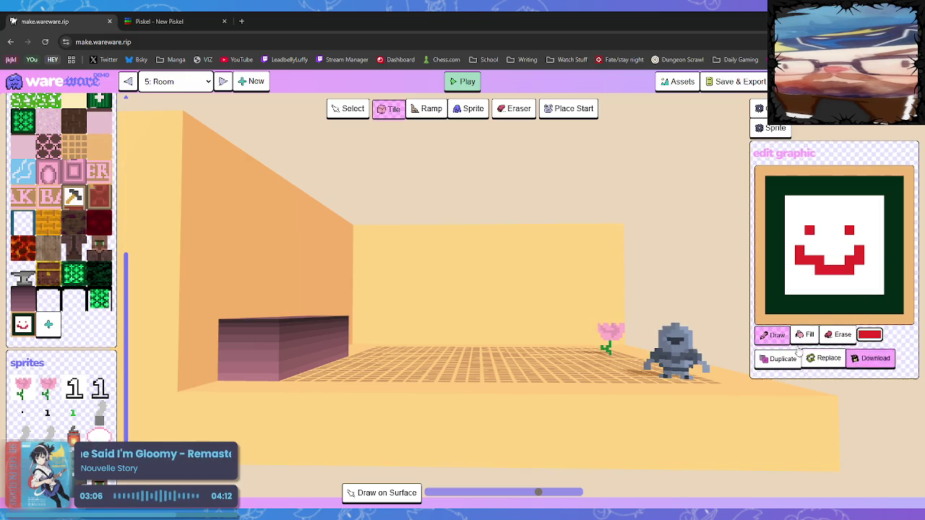
click(824, 354)
mouse_move(248, 290)
mouse_down()
mouse_move(217, 336)
mouse_move(258, 422)
mouse_up()
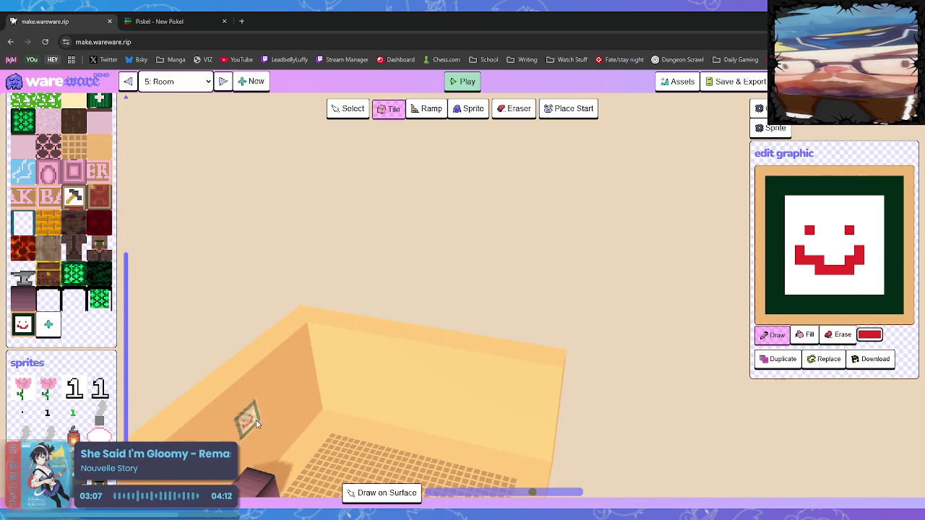
- Rotate the room to view the smiley tile, select the orange tile, and go to Piskel
mouse_move(326, 435)
mouse_down()
mouse_move(295, 421)
mouse_move(255, 352)
mouse_move(273, 353)
mouse_move(255, 352)
mouse_move(265, 349)
mouse_move(270, 361)
mouse_up()
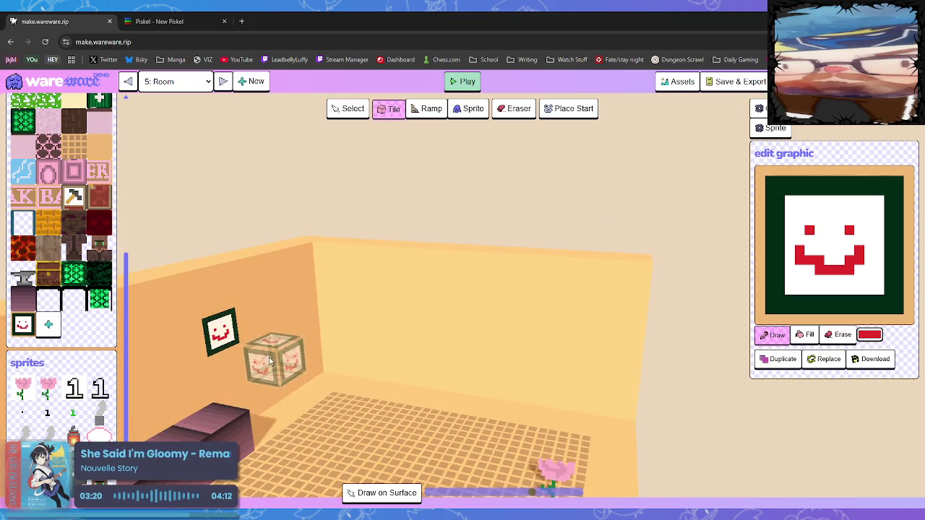
click(99, 146)
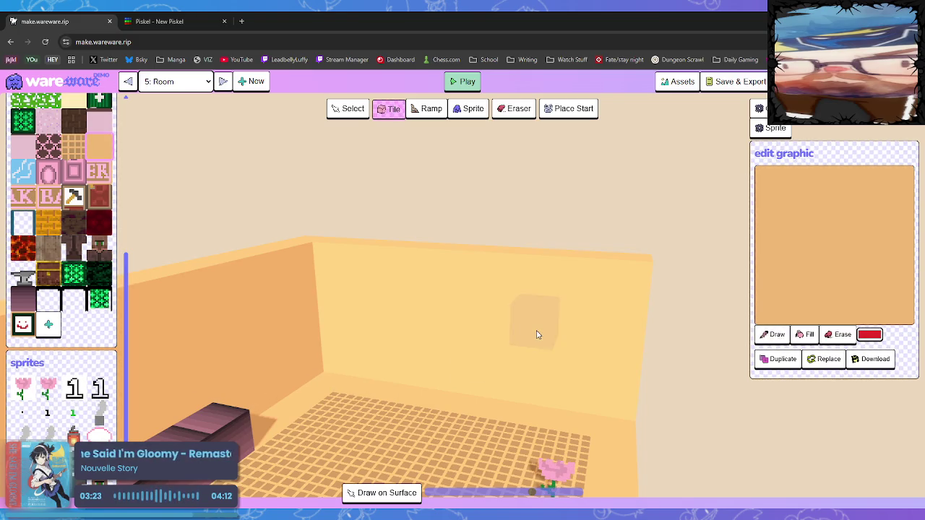
click(184, 26)
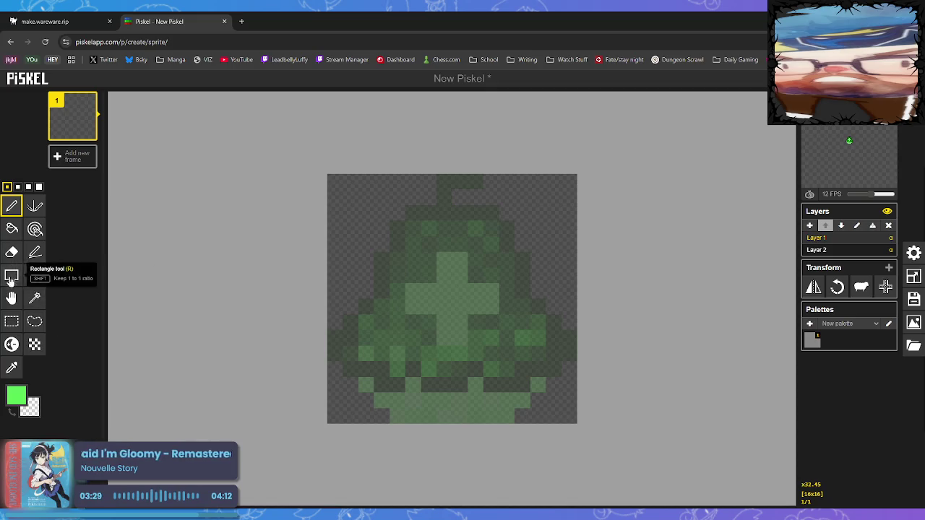
- Flood-fill the Piskel canvas green, then sample the orange tile's tan colour in WareWare
click(11, 228)
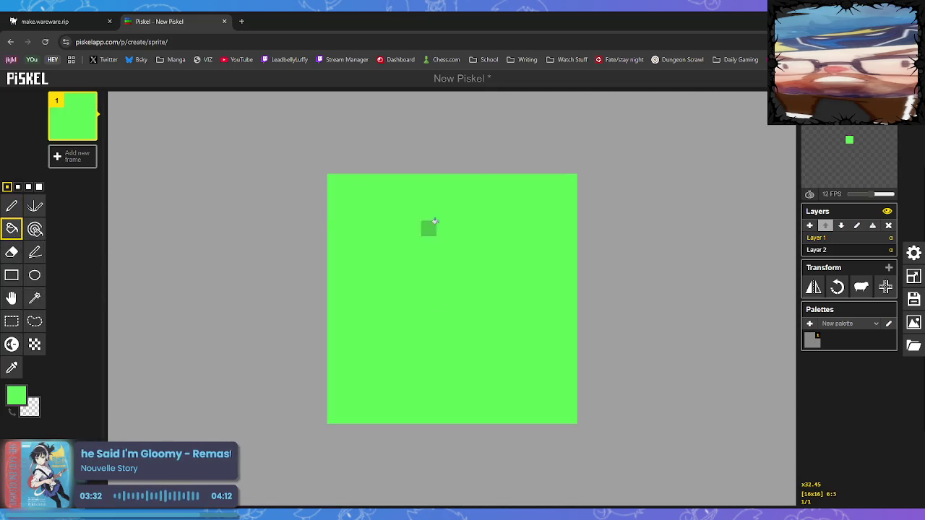
click(81, 26)
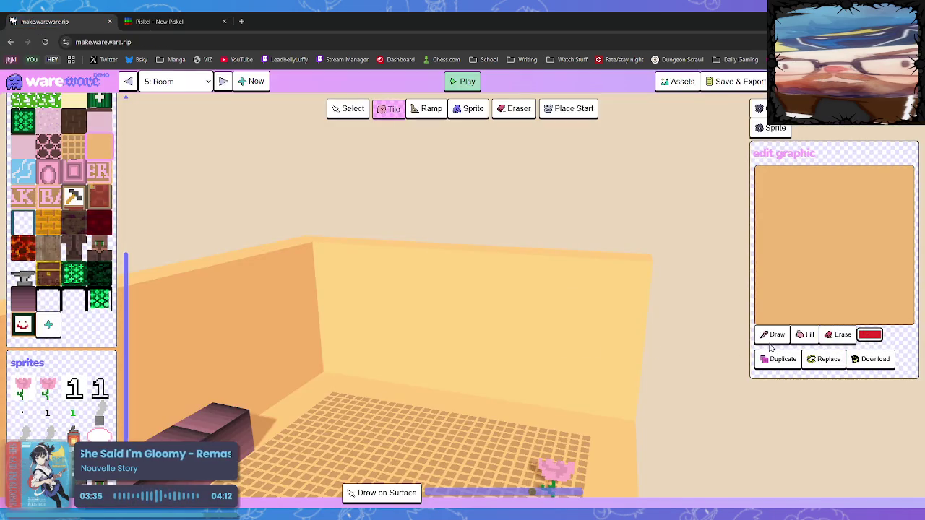
click(828, 337)
click(821, 289)
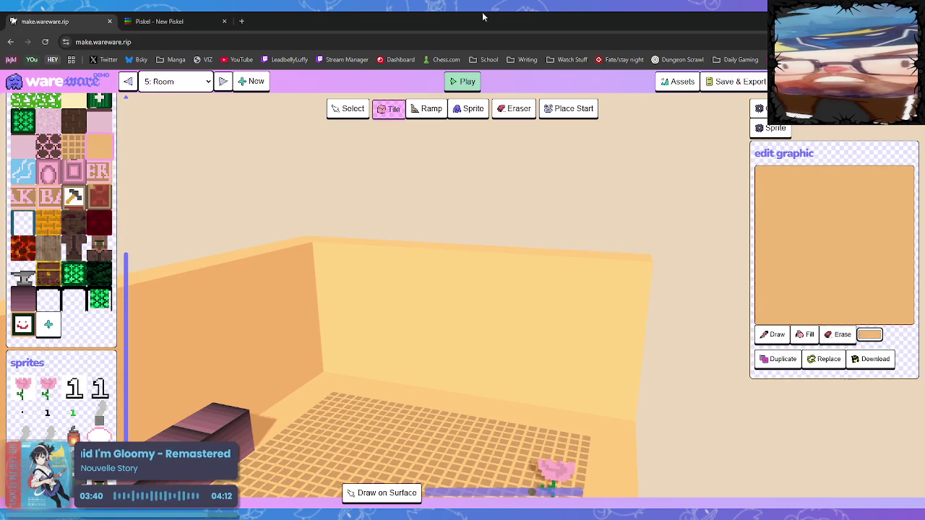
click(242, 21)
- Search 'rbg to hex' and convert RGB 240, 184, 118 to hex #f0b876
text(rbg to hex)
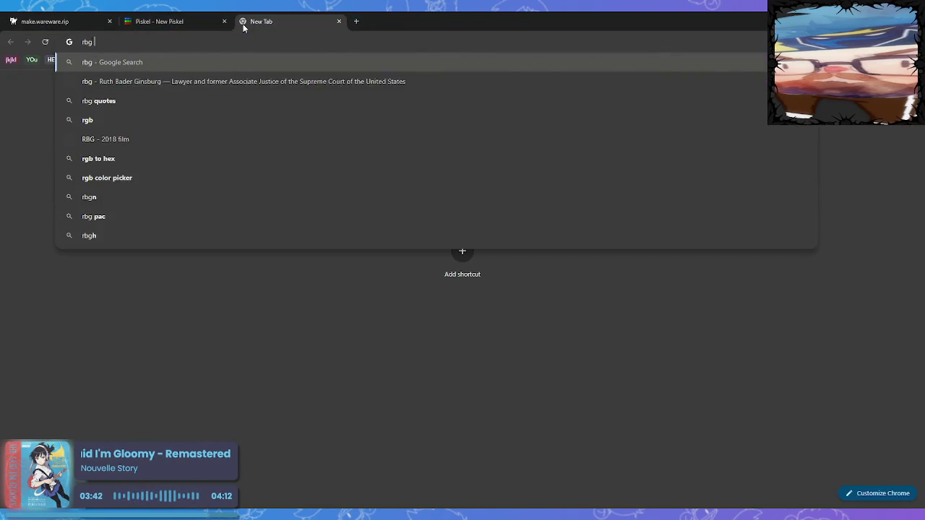
key(Return)
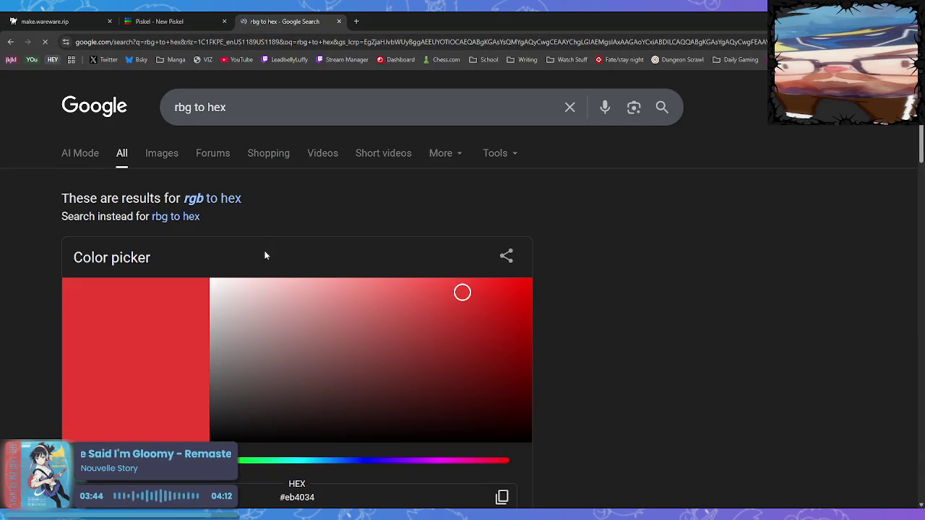
scroll(93, 336, down, 3)
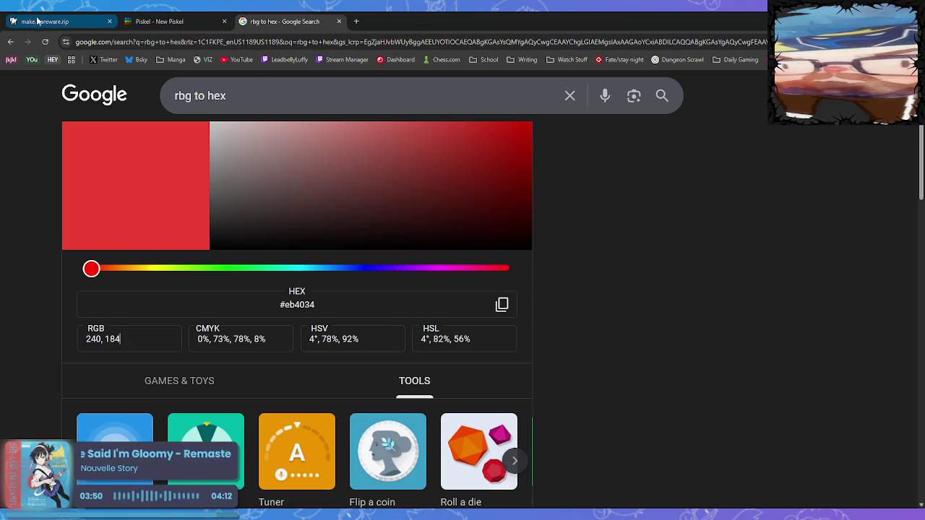
click(58, 20)
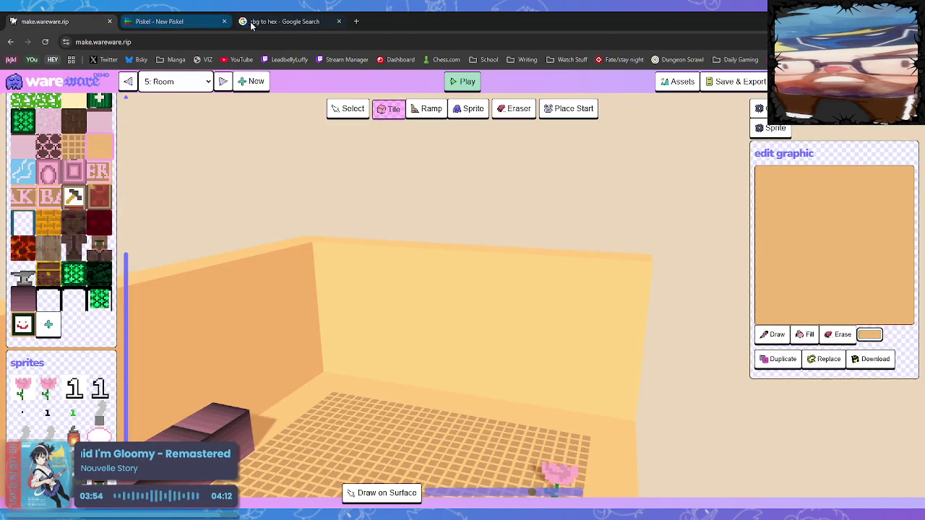
click(285, 21)
text(240, 184,)
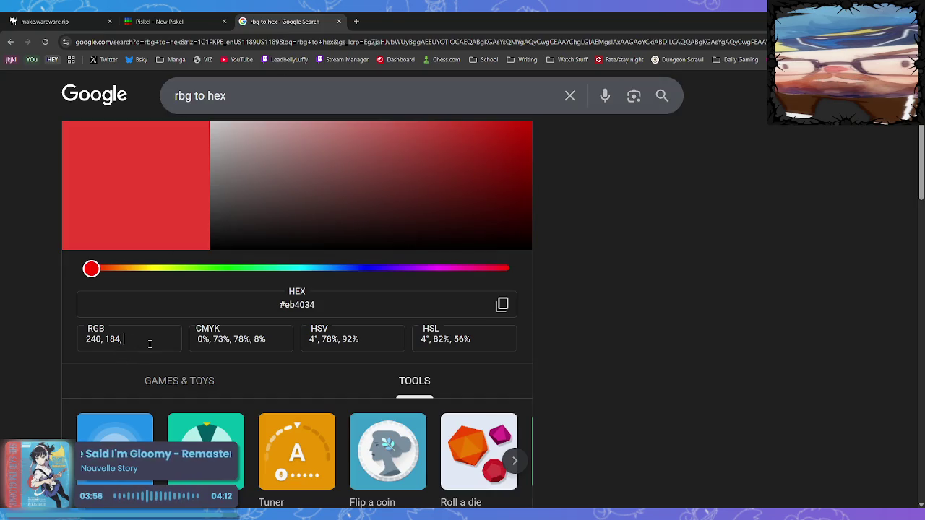
text(118)
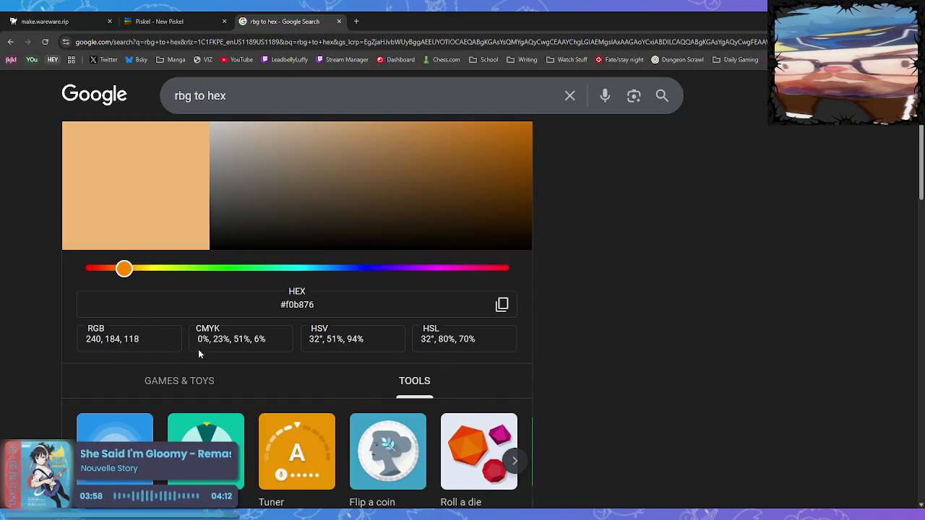
click(182, 21)
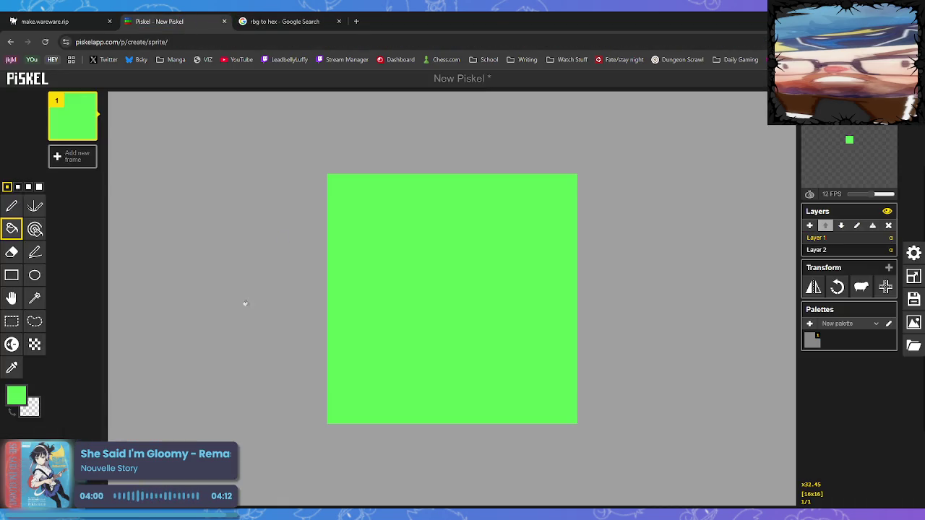
- Set the primary colour to #f0b876 and paint-bucket the whole canvas orange
click(16, 396)
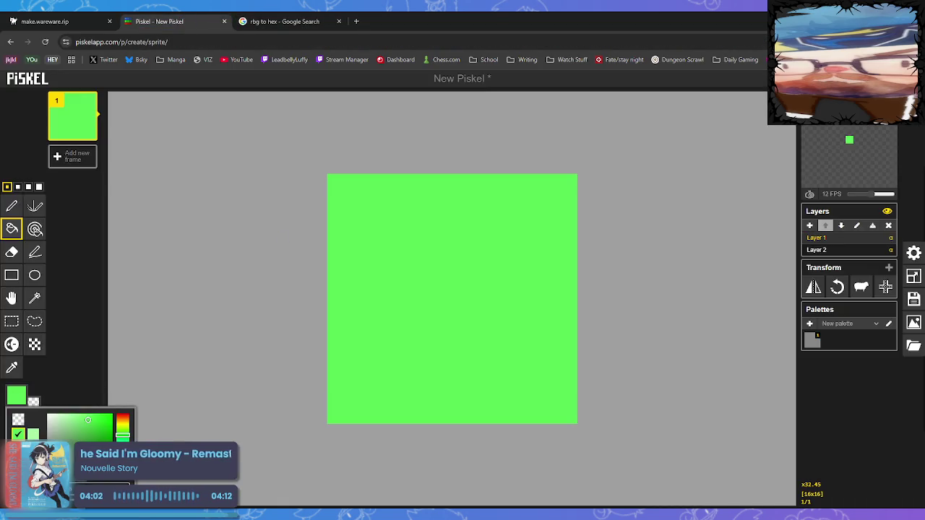
key(ctrl+v)
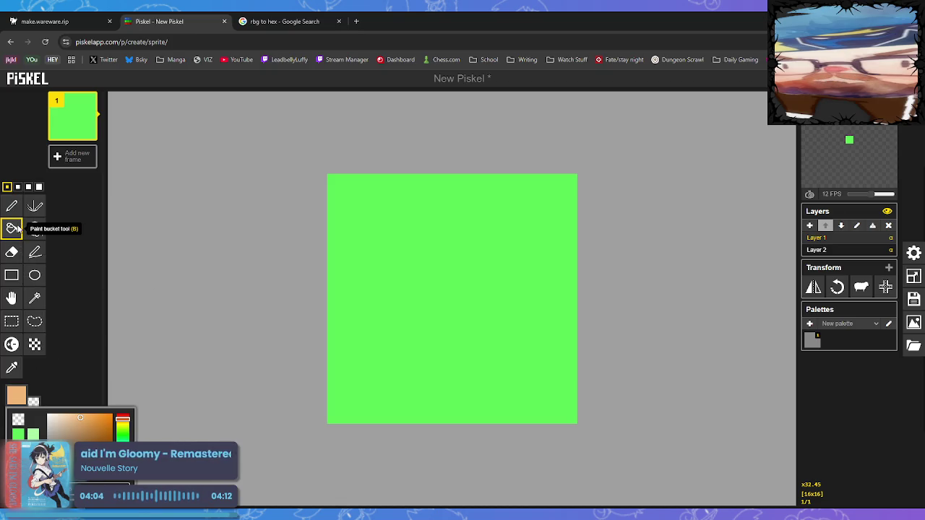
click(474, 346)
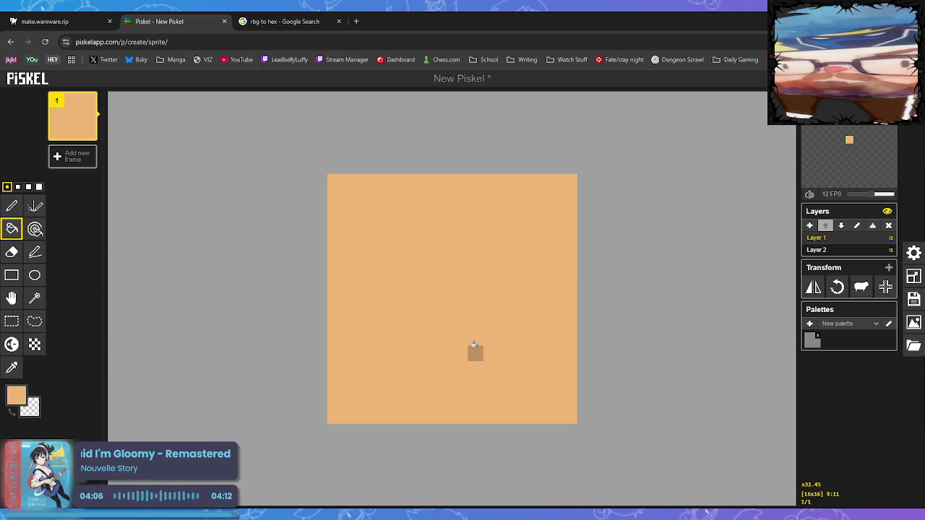
- Mottle the orange canvas with lighter and darker pixel strokes using Lighten/Darken
click(11, 344)
drag(334, 191, 429, 416)
mouse_move(428, 228)
mouse_down()
mouse_move(464, 234)
mouse_move(484, 256)
mouse_move(504, 368)
mouse_move(539, 394)
mouse_up()
mouse_move(428, 209)
mouse_down()
mouse_move(415, 196)
mouse_move(562, 211)
mouse_up()
drag(423, 331, 351, 211)
mouse_move(351, 330)
mouse_down()
mouse_move(403, 273)
mouse_move(475, 306)
mouse_move(378, 196)
mouse_move(507, 201)
mouse_up()
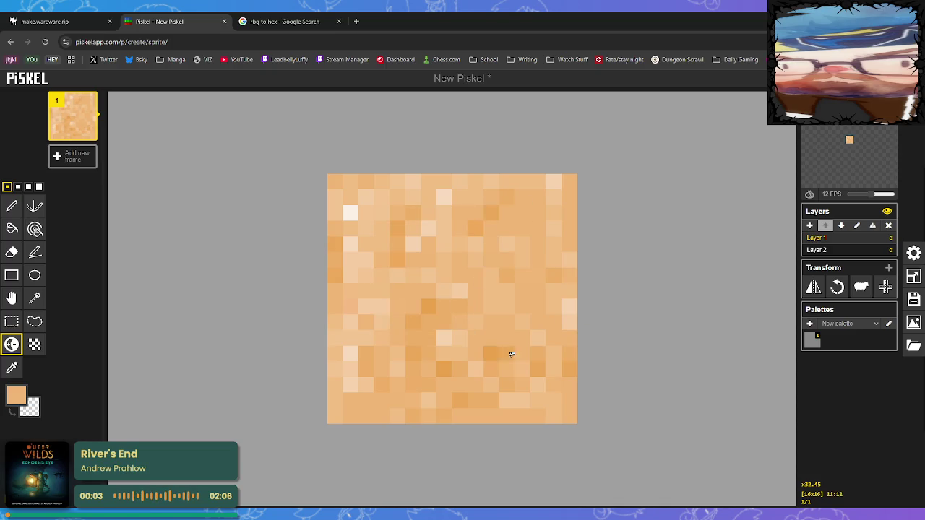
drag(506, 351, 521, 385)
mouse_move(339, 280)
mouse_down()
mouse_move(411, 400)
mouse_move(484, 343)
mouse_move(579, 359)
mouse_up()
drag(516, 245, 506, 331)
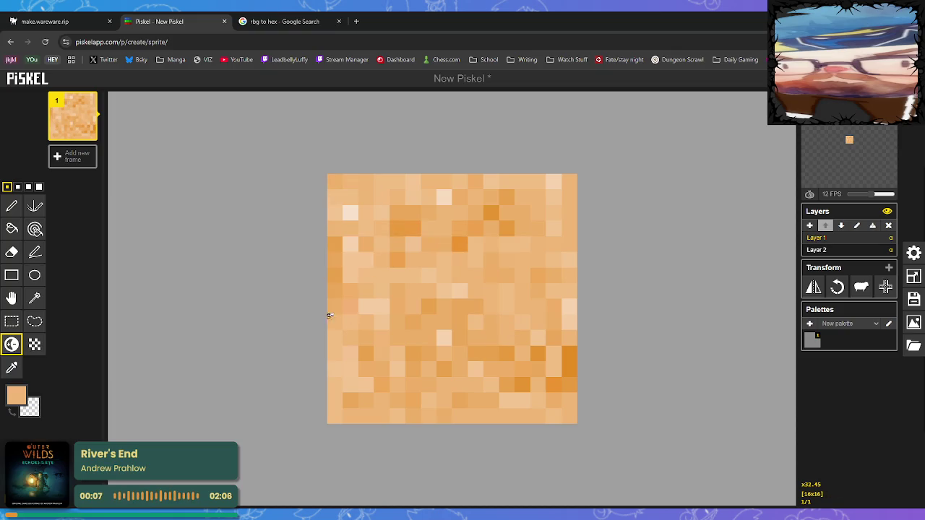
mouse_move(356, 258)
mouse_down()
mouse_move(397, 323)
mouse_move(554, 221)
mouse_move(618, 293)
mouse_up()
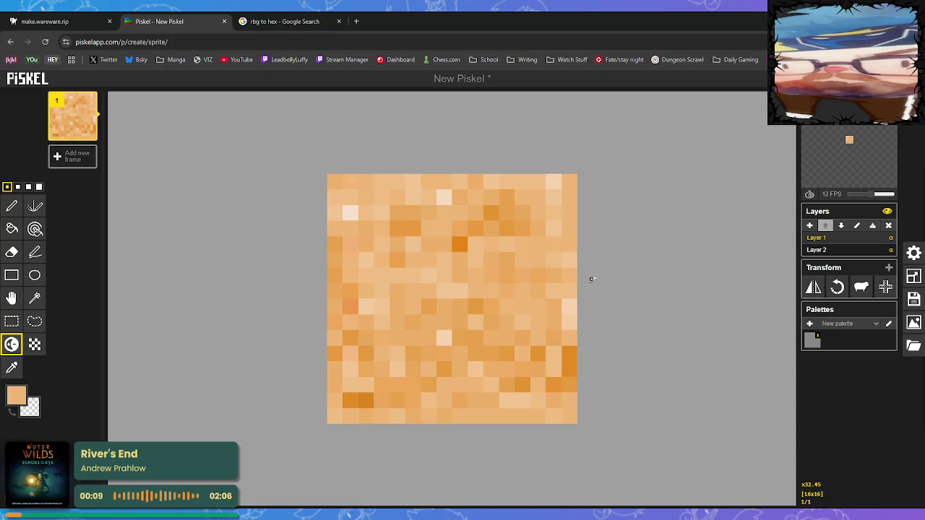
- Darken one more pixel and open the PNG export panel for the sandy texture
click(282, 21)
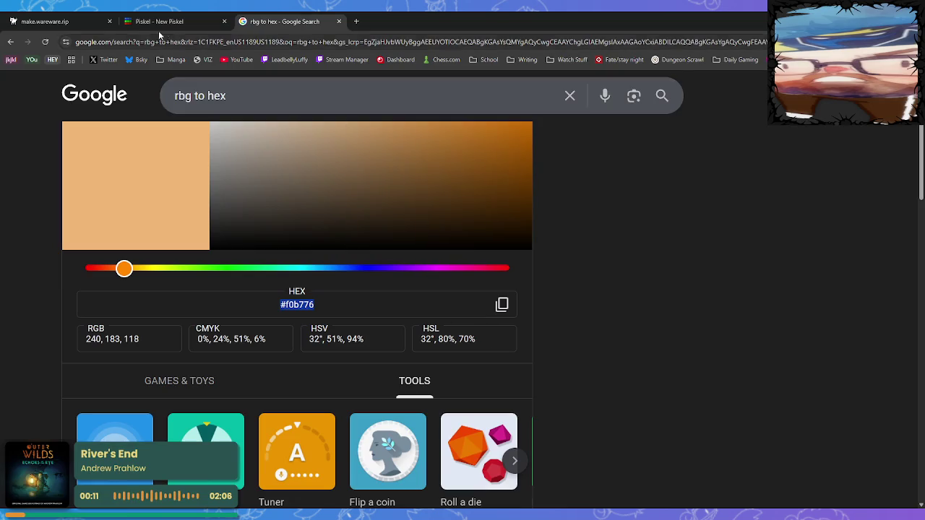
click(159, 21)
click(475, 306)
click(914, 322)
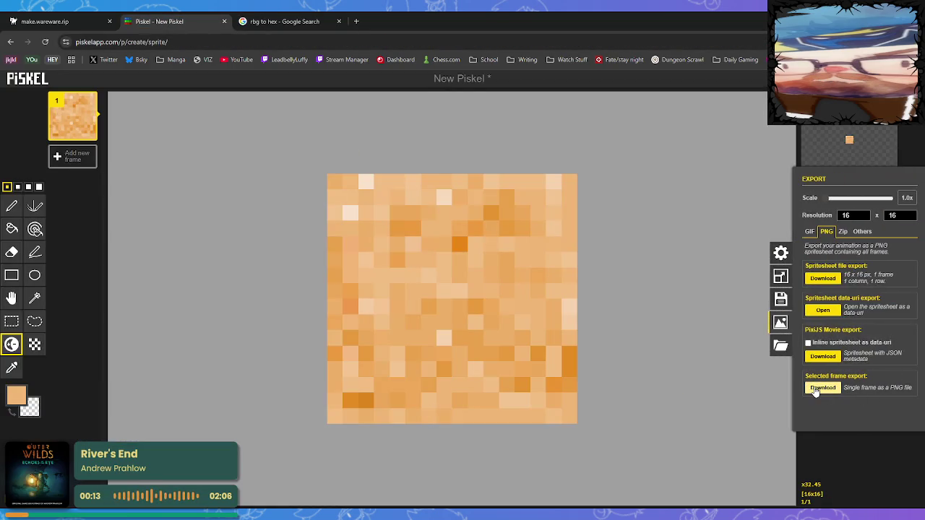
click(45, 21)
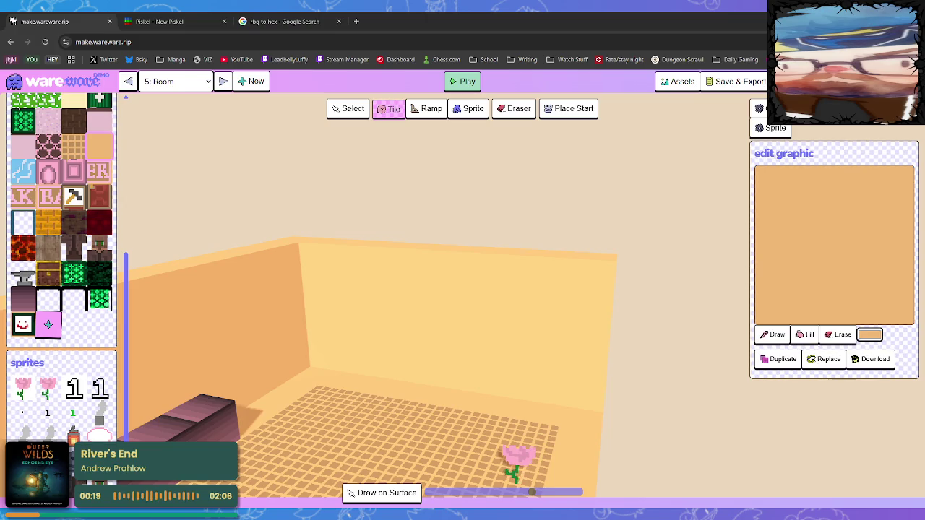
- Add the sandy texture as a new tile and place two sand tiles on the back wall
click(47, 324)
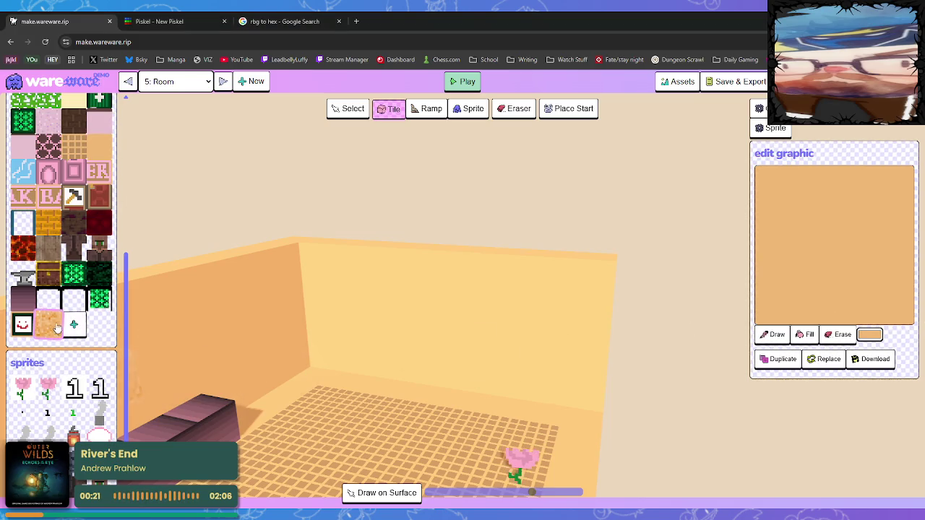
click(382, 334)
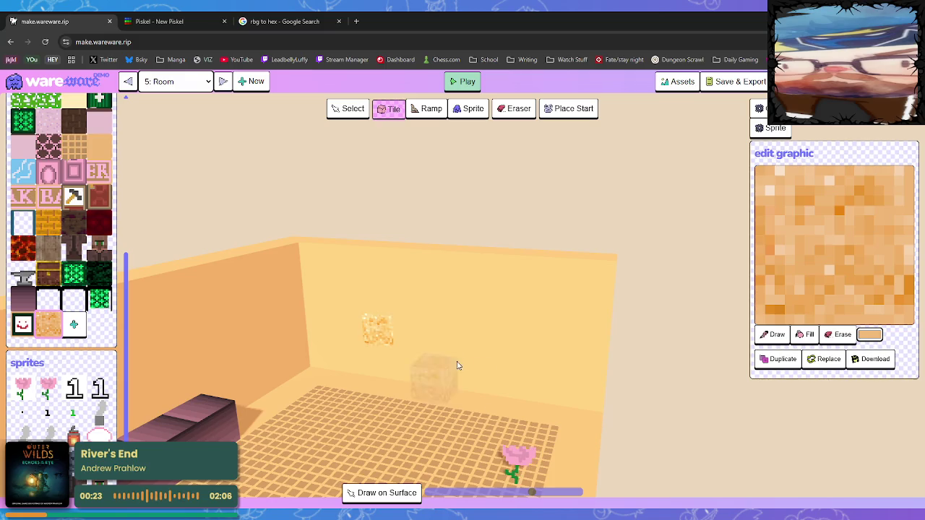
click(405, 336)
key(a)
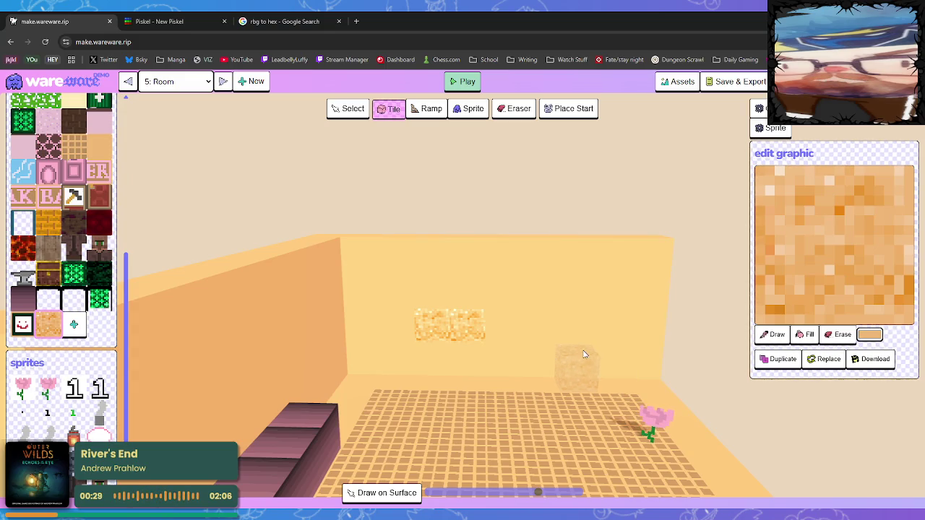
key(d)
- Clear the wall's top edge and repaint it with a row of sand tiles
right_click(357, 250)
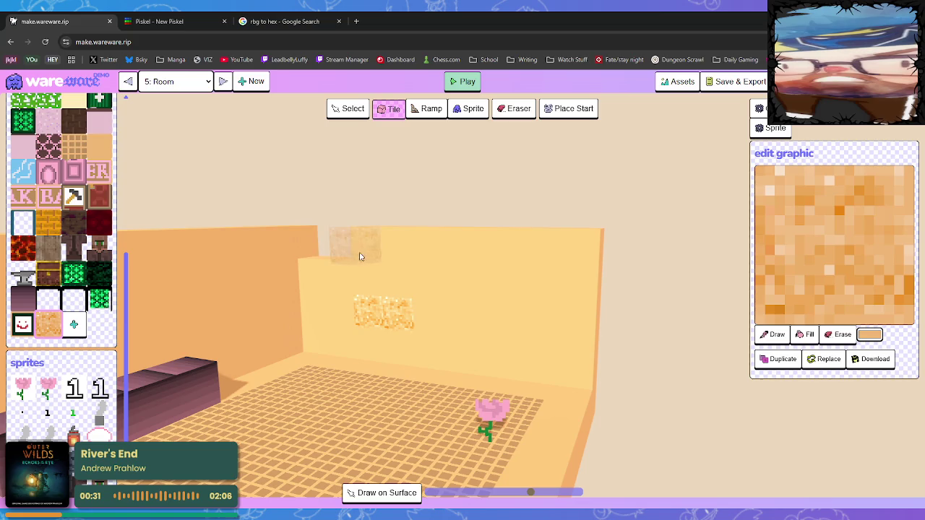
right_click(396, 252)
drag(309, 252, 412, 253)
key(a)
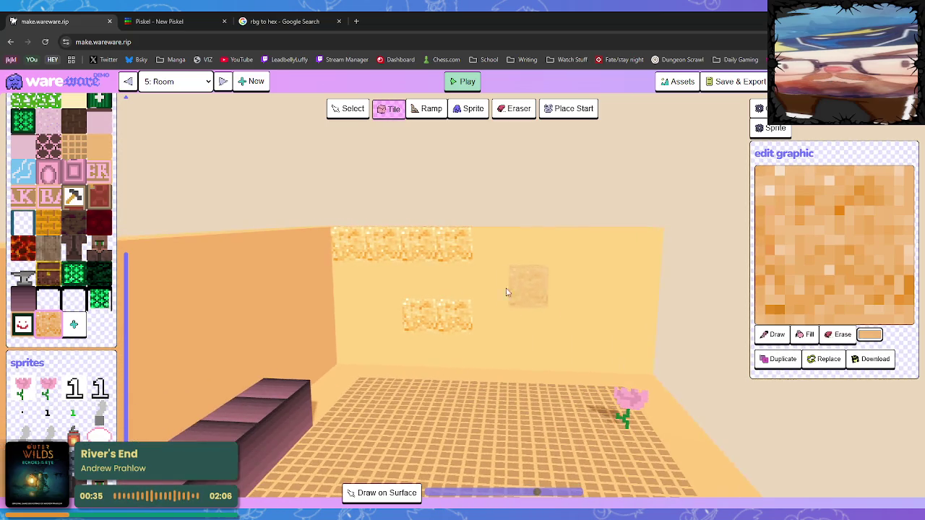
- Start a second row of sand tiles below the top row
click(347, 280)
click(384, 295)
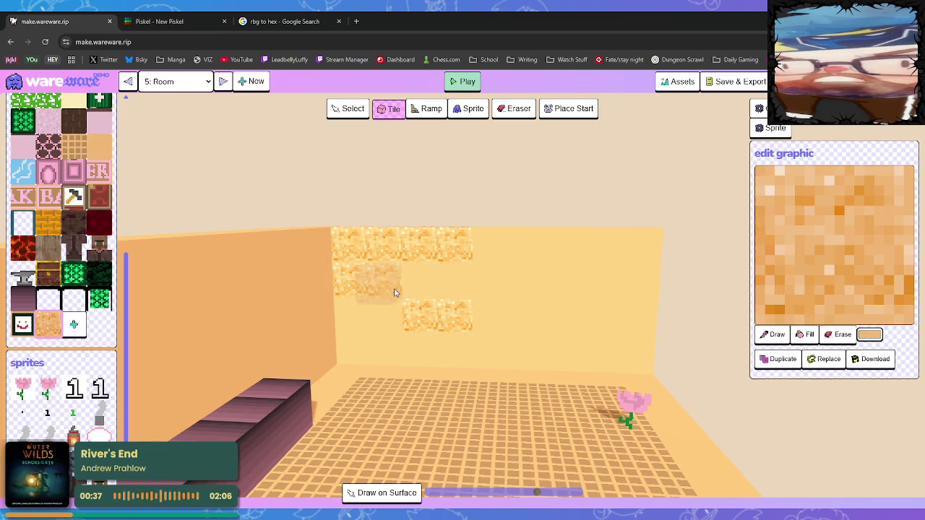
click(420, 285)
click(450, 286)
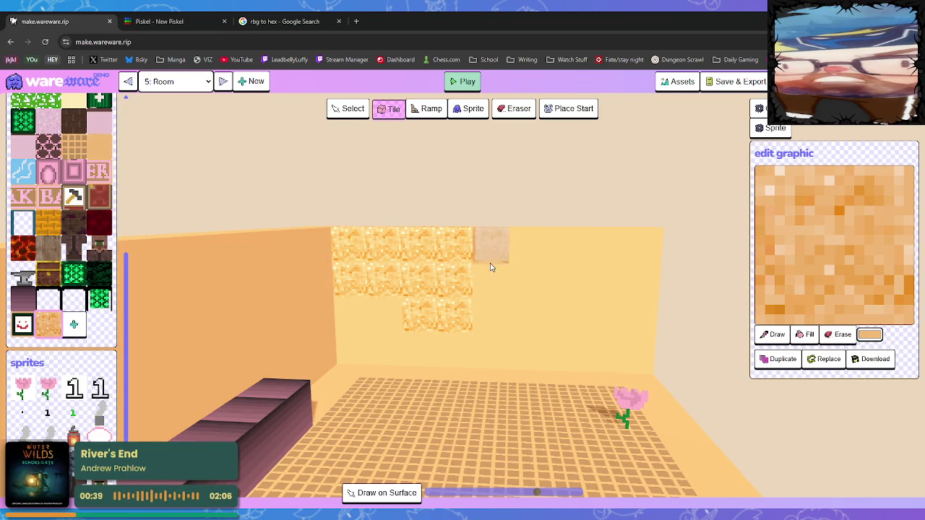
- Extend both sand-tile rows to the right end of the back wall
click(494, 260)
click(492, 280)
click(519, 251)
click(525, 282)
click(555, 255)
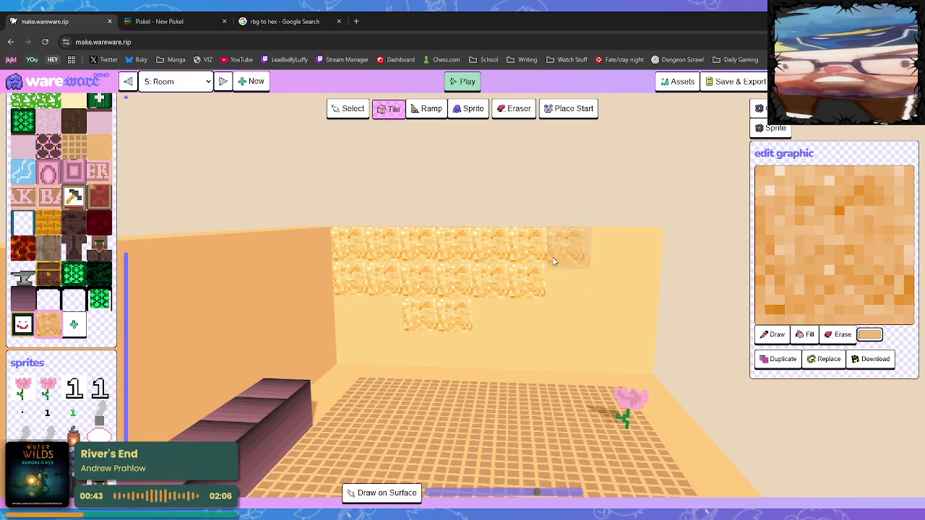
click(566, 293)
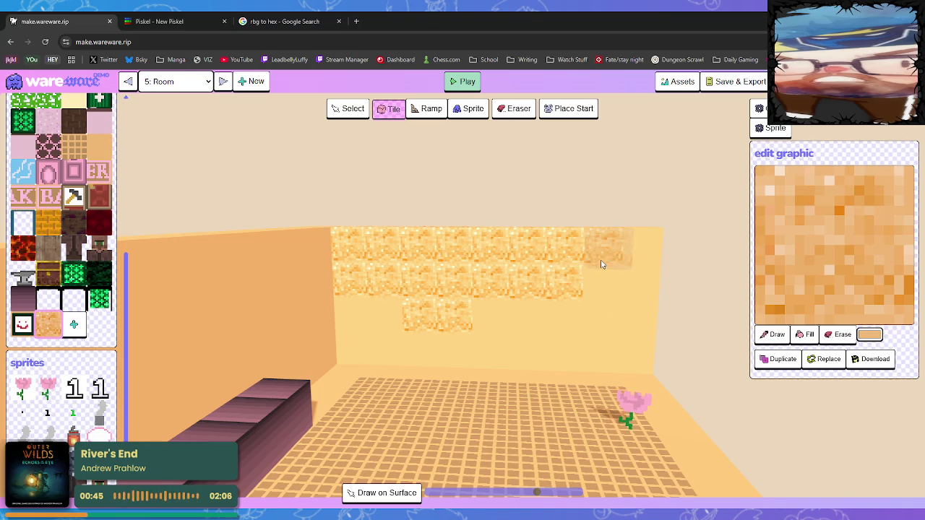
click(606, 255)
click(639, 260)
click(605, 280)
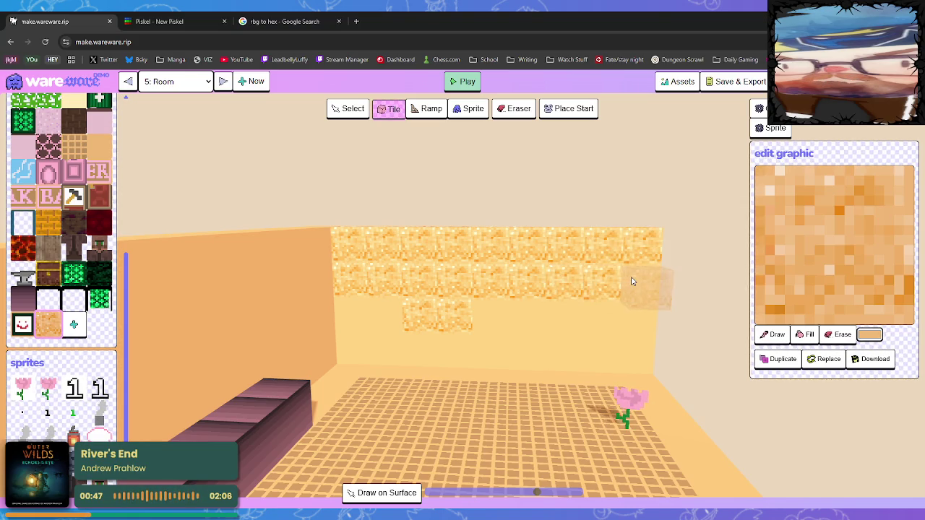
click(649, 298)
- Add one more sand tile below the rows and move the camera into the room
key(s)
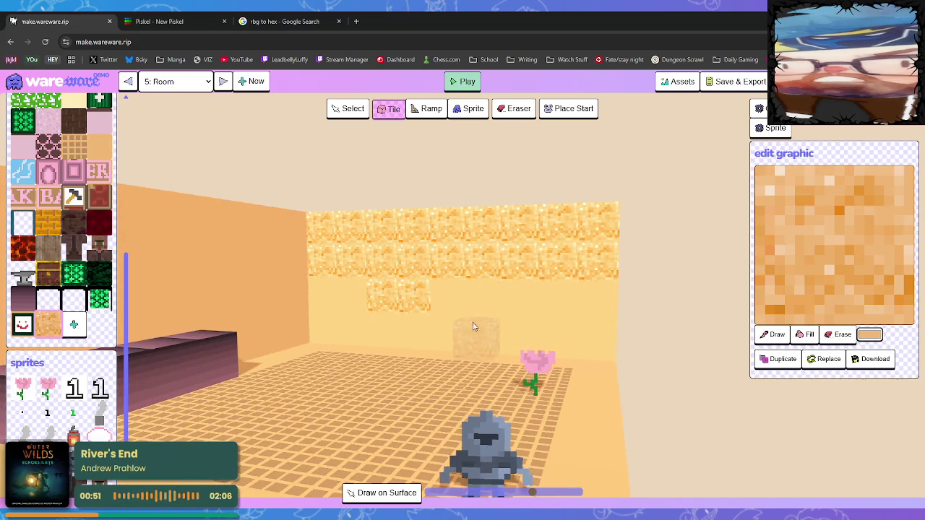
key(a)
key(a)
key(a)
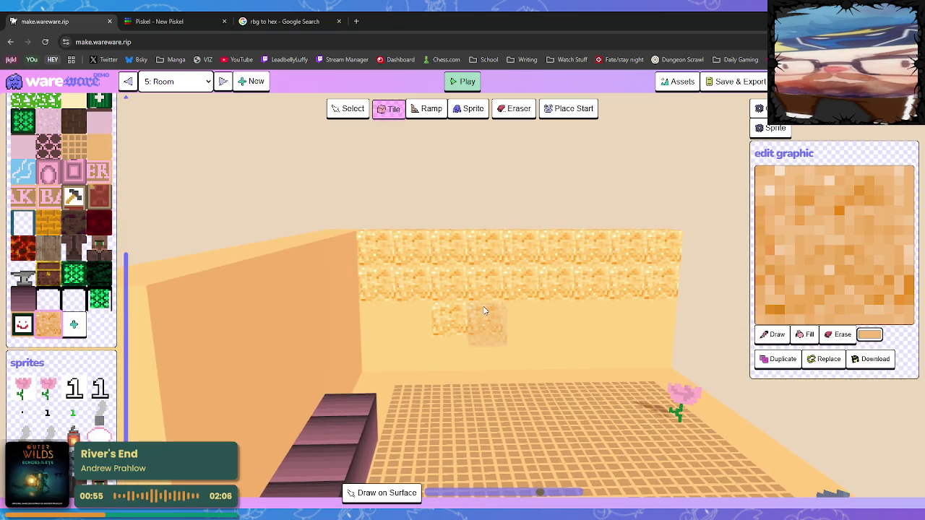
click(485, 311)
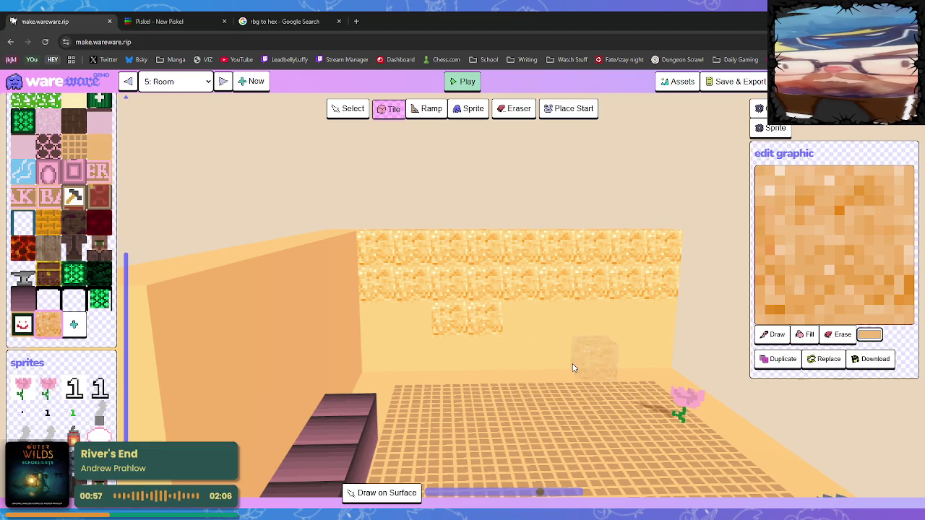
key(d)
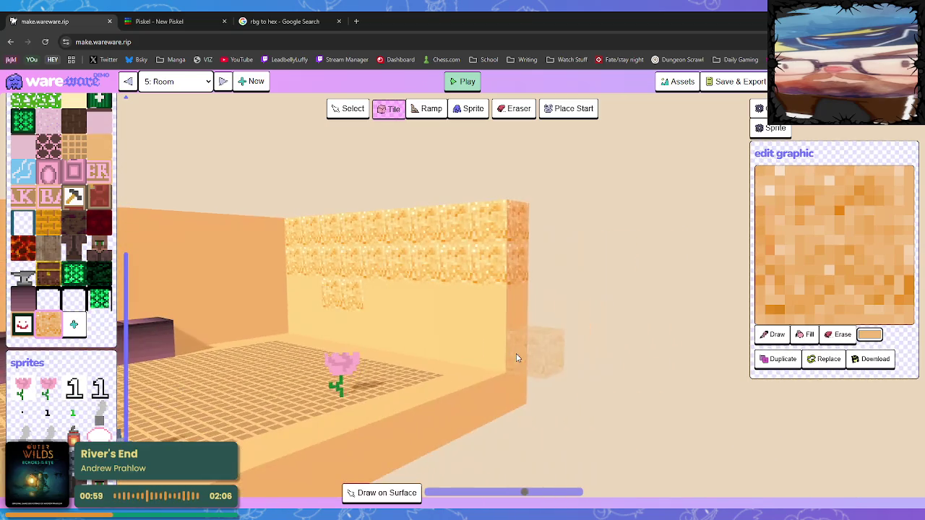
key(w)
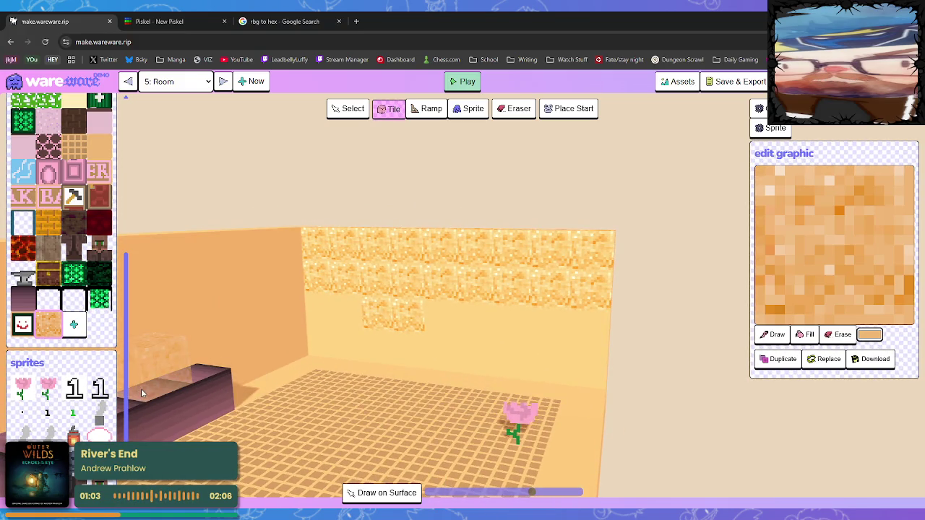
- Pick the plain tan tile, repaint top-row wall blocks, and remove raised blocks
click(99, 146)
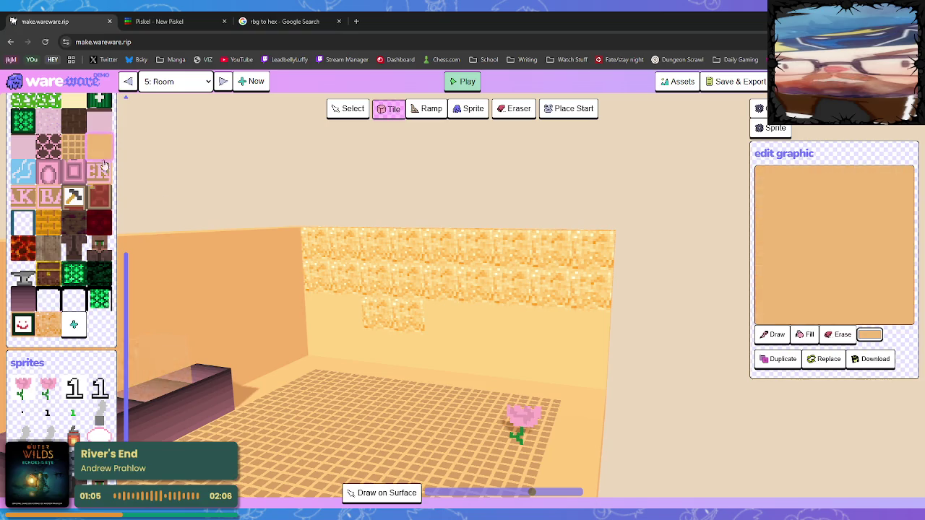
click(340, 245)
click(414, 244)
click(516, 244)
click(547, 250)
click(460, 243)
click(362, 247)
click(310, 248)
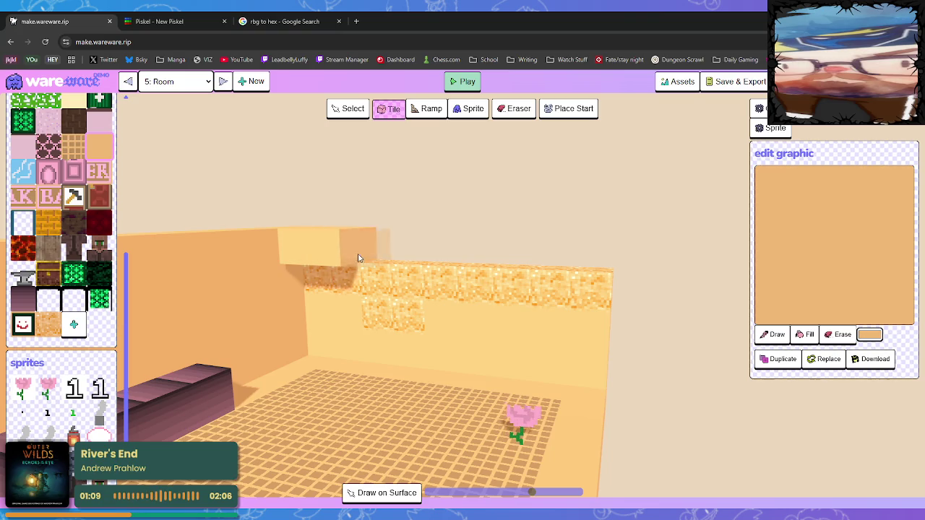
click(314, 256)
- Turn on Draw on Layer, add a tile atop the wall's right end, and orbit
click(389, 494)
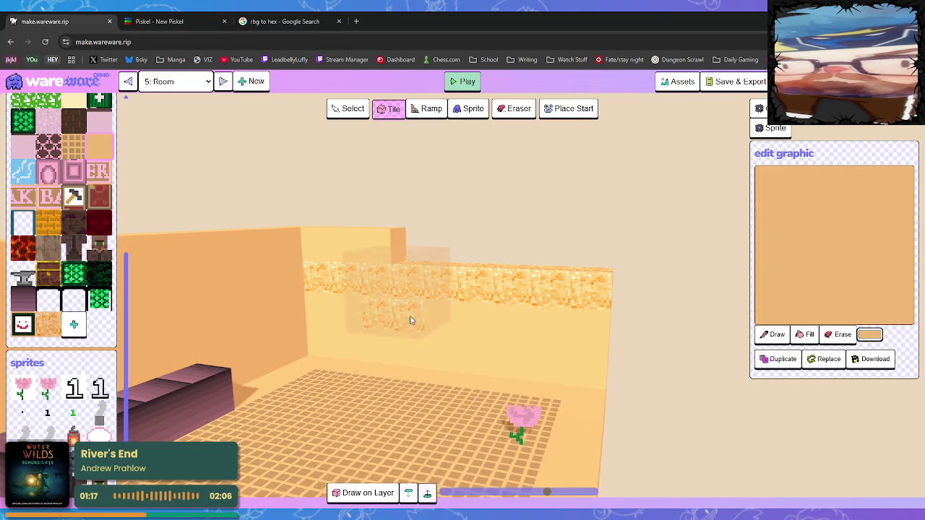
click(456, 269)
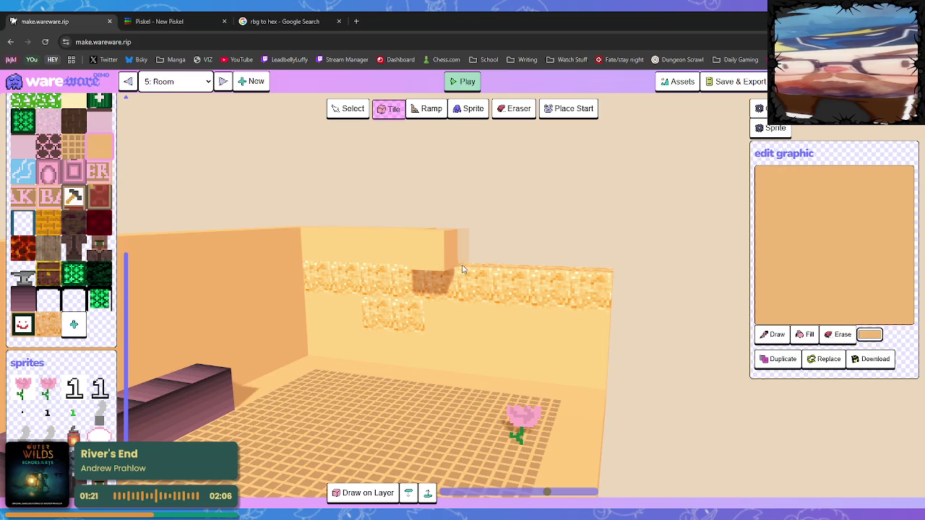
drag(465, 276, 289, 340)
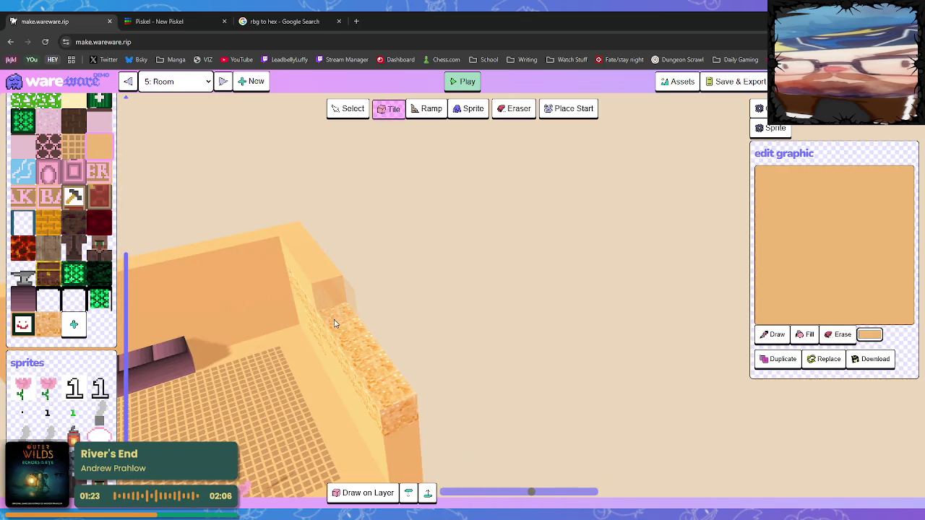
mouse_move(393, 383)
mouse_down()
mouse_move(340, 316)
mouse_move(335, 333)
mouse_move(300, 279)
mouse_up()
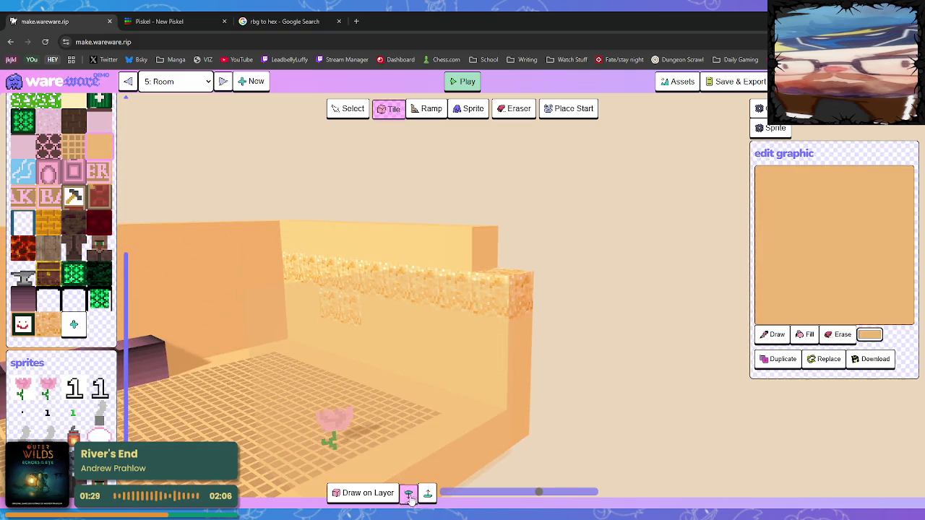
- Delete seven sand tiles from the wall's upper row
right_click(500, 316)
right_click(476, 302)
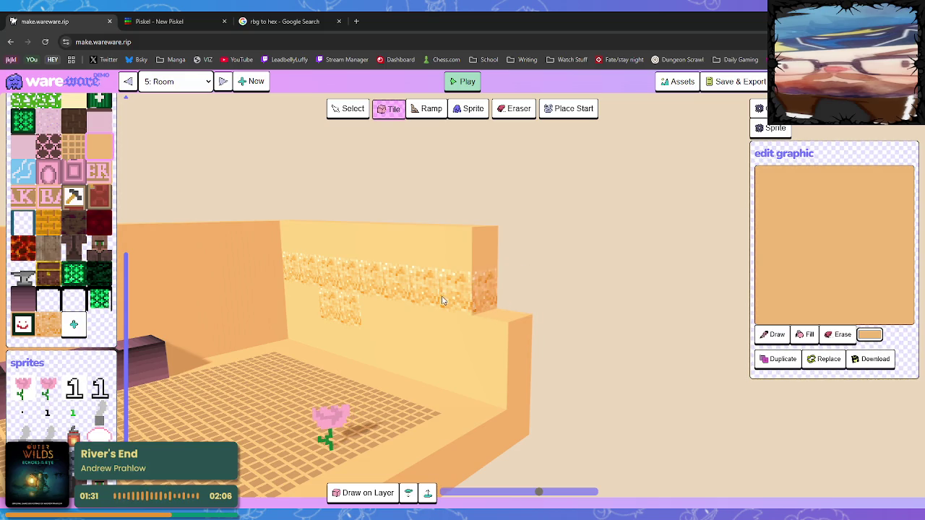
right_click(459, 306)
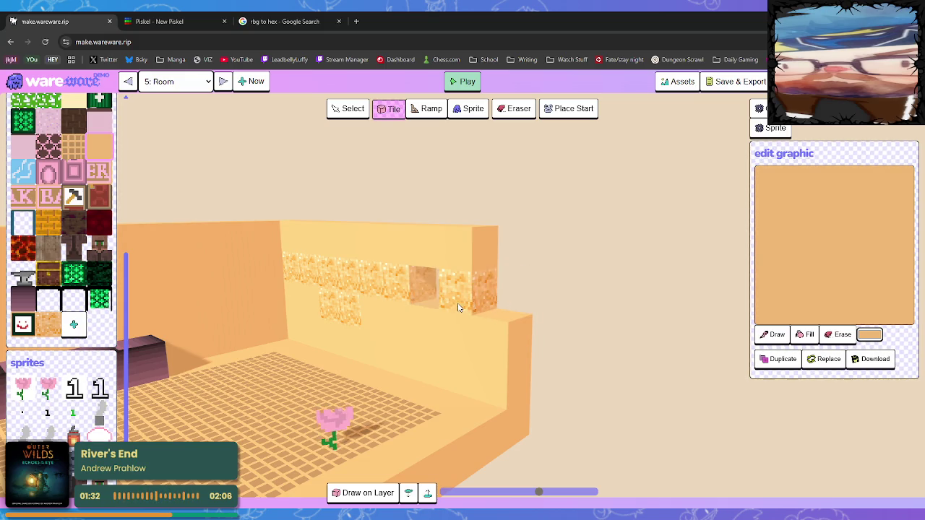
right_click(404, 304)
right_click(372, 296)
right_click(344, 291)
right_click(315, 287)
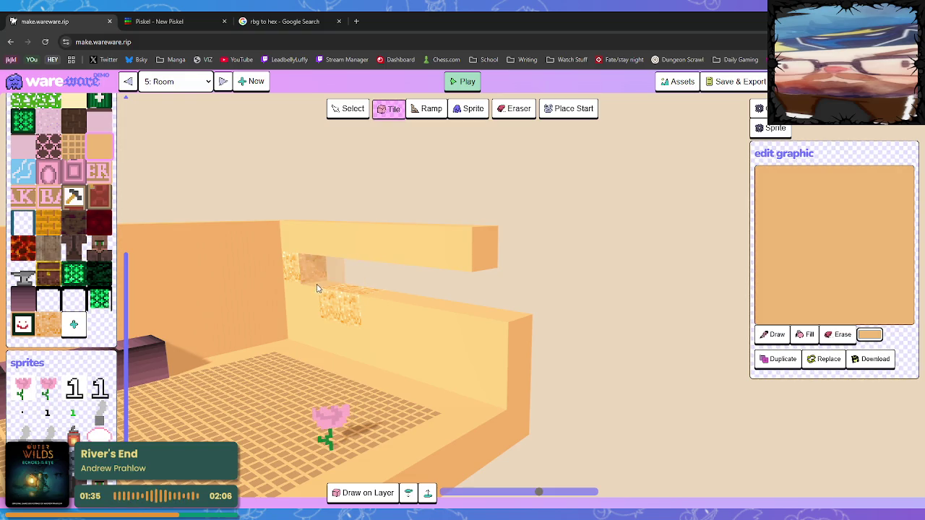
- Fill the upper-row gap with plain tiles and return to painting on surfaces
drag(302, 283, 471, 318)
mouse_move(334, 324)
mouse_down()
mouse_move(465, 329)
mouse_move(453, 304)
mouse_move(446, 311)
mouse_move(502, 305)
mouse_move(533, 337)
mouse_up()
key(Tab)
- Zoom out and orbit to view the finished room, then return to Piskel
scroll(646, 325, down, 3)
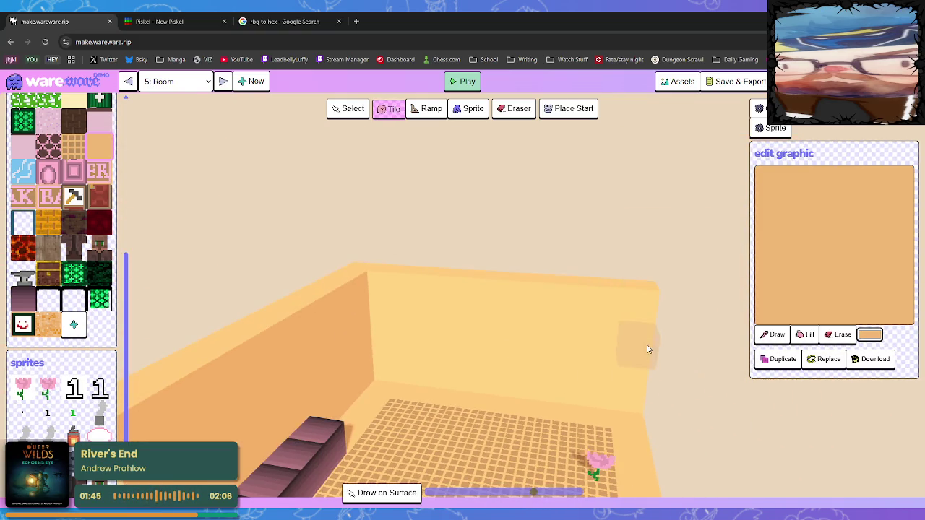
scroll(631, 332, down, 3)
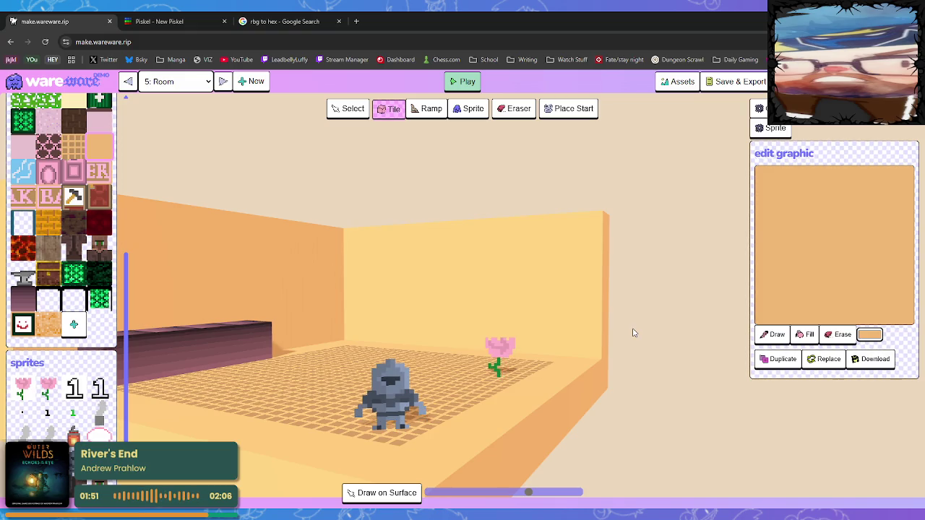
drag(372, 313, 311, 375)
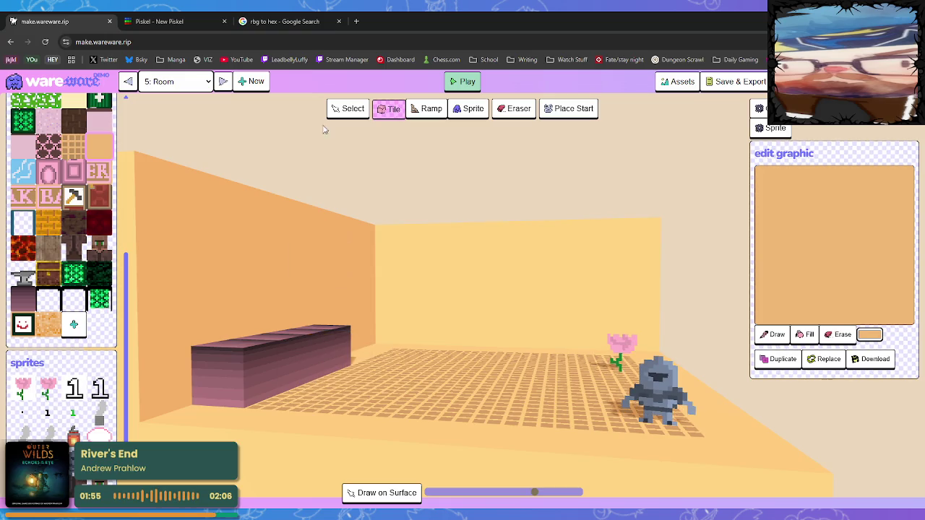
click(165, 23)
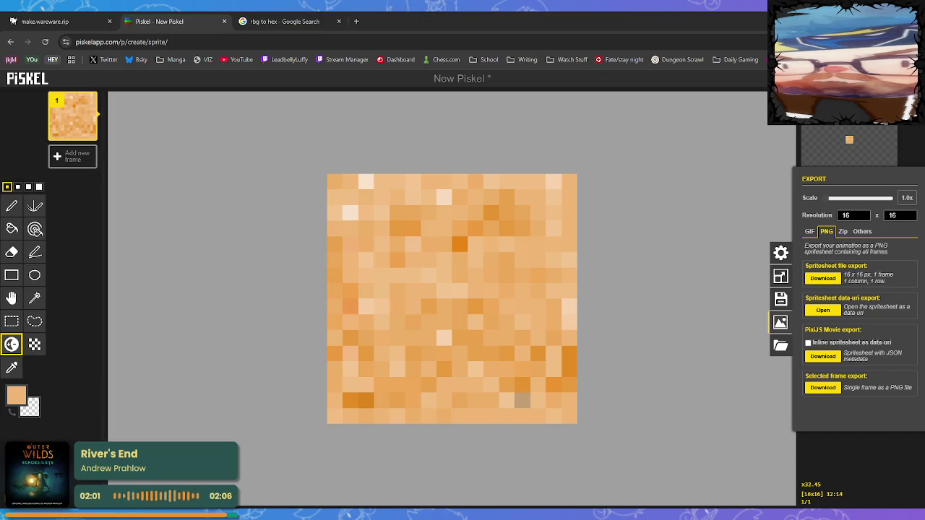
- Undo back to the dark-to-pink gradient and repaint the top pixel row lighter purple
key(ctrl+z)
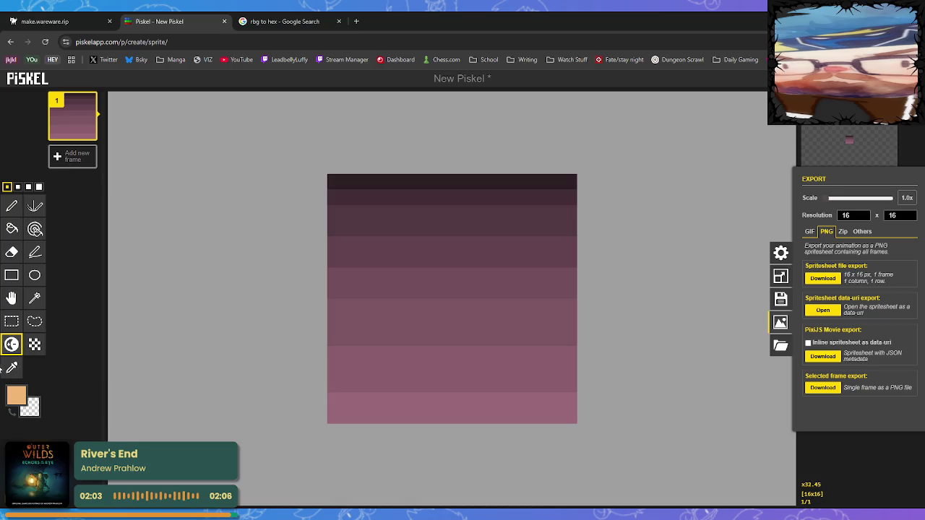
click(22, 369)
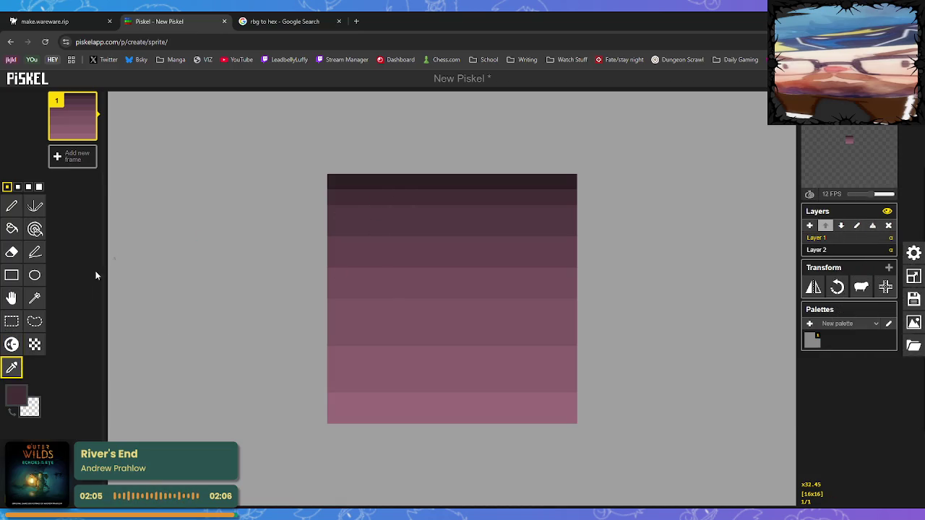
click(11, 207)
mouse_move(345, 181)
mouse_down()
mouse_move(527, 178)
mouse_move(617, 312)
mouse_up()
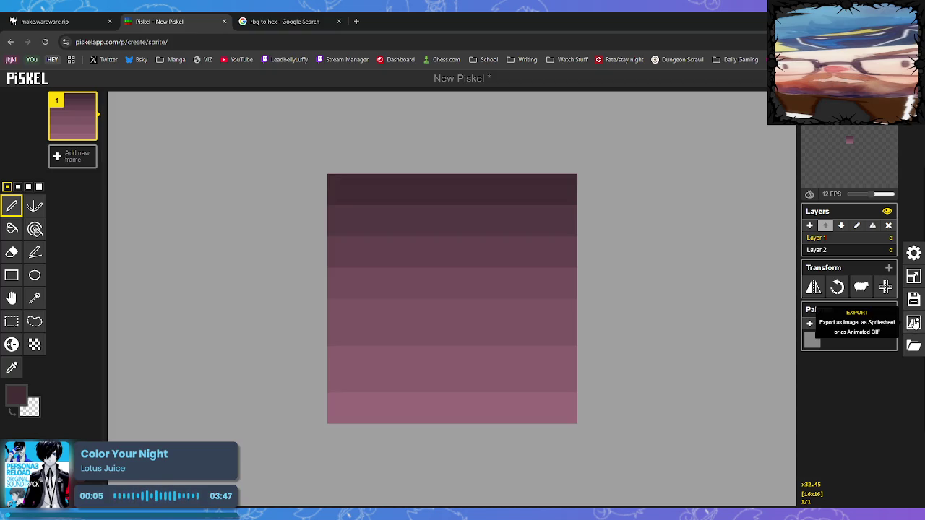
- Lighten pixel strips down the tile's columns and diagonals
click(11, 344)
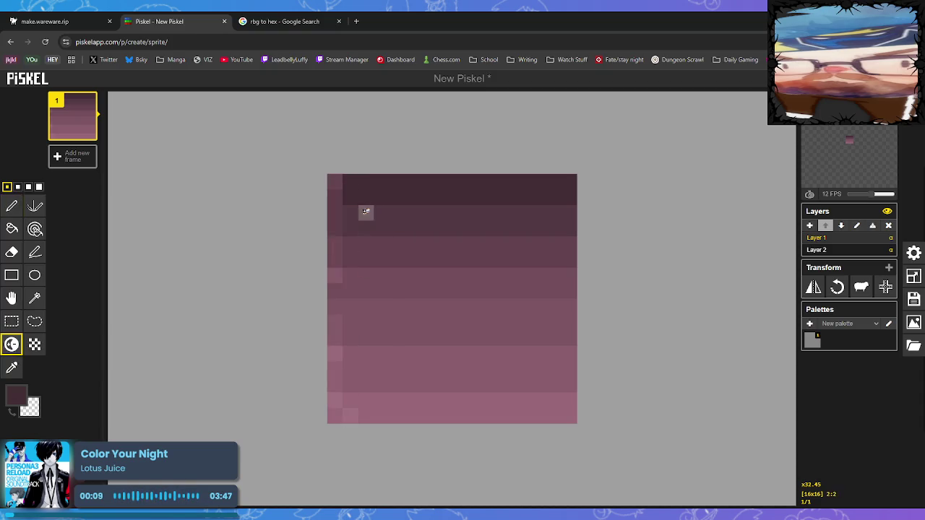
drag(350, 182, 350, 408)
drag(372, 180, 372, 324)
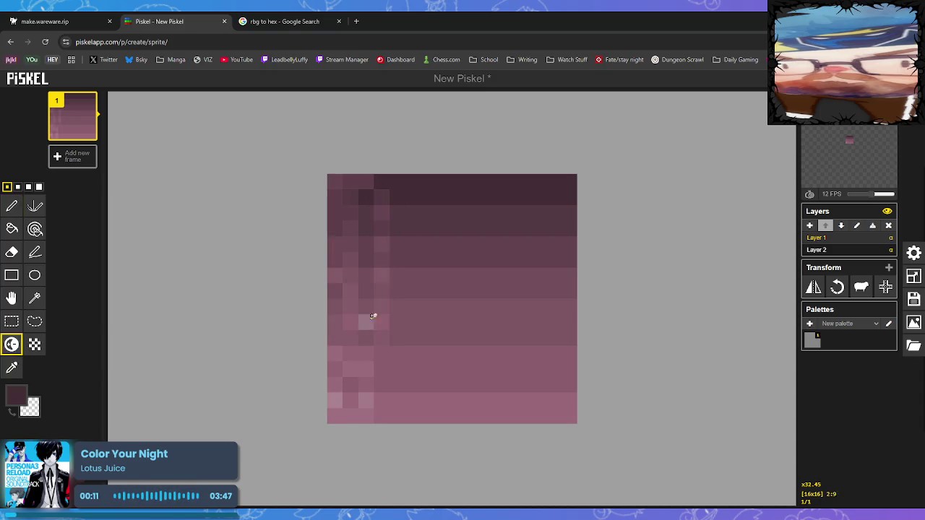
drag(387, 185, 454, 484)
mouse_move(453, 210)
mouse_down()
mouse_move(471, 439)
mouse_move(512, 460)
mouse_up()
mouse_move(505, 195)
mouse_down()
mouse_move(553, 409)
mouse_move(537, 438)
mouse_move(409, 363)
mouse_up()
- Undo the left-column strokes and re-lighten pixels across the second and right columns
key(ctrl+z)
drag(334, 219, 326, 330)
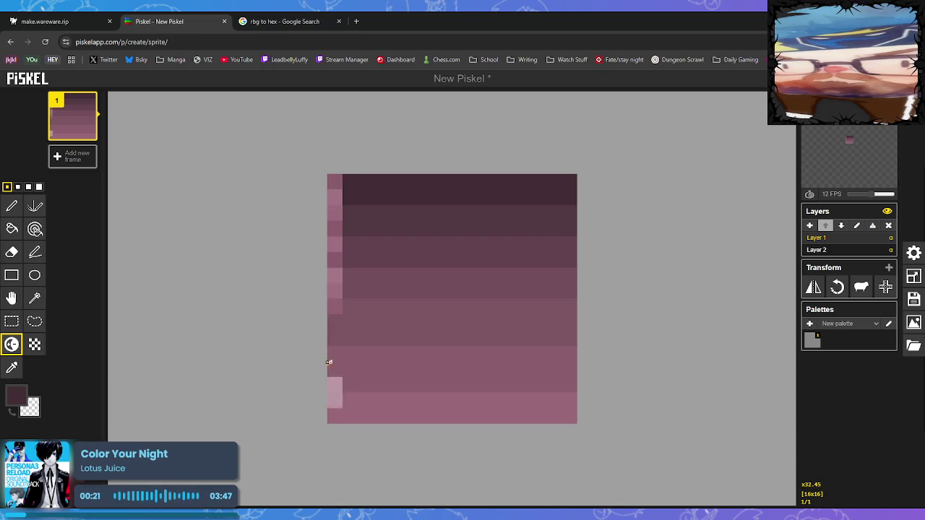
key(ctrl+z)
drag(350, 179, 357, 485)
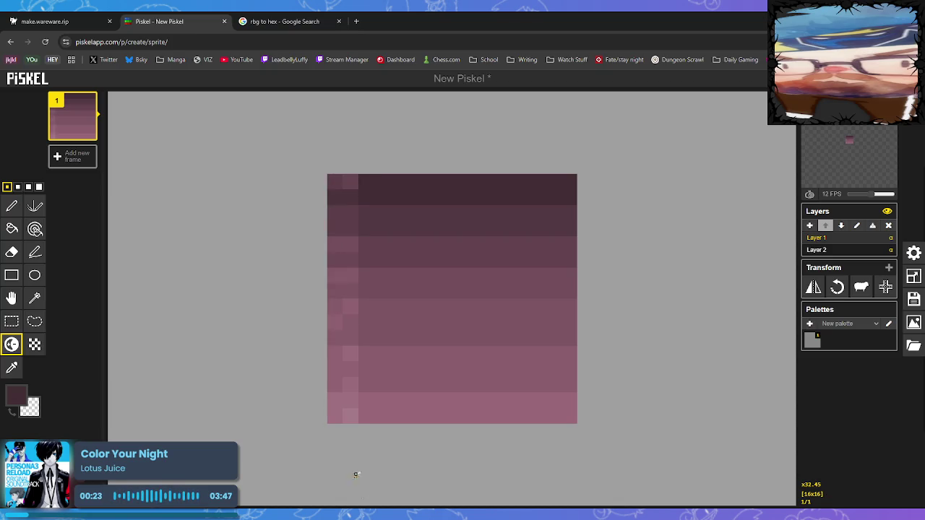
mouse_move(370, 175)
mouse_down()
mouse_move(398, 243)
mouse_move(409, 429)
mouse_move(435, 335)
mouse_up()
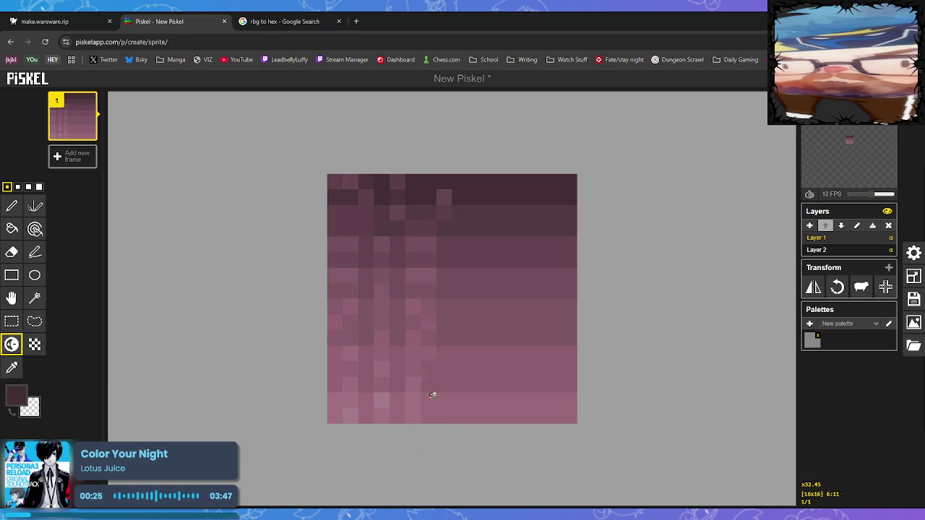
mouse_move(472, 195)
mouse_down()
mouse_move(502, 149)
mouse_move(554, 217)
mouse_move(511, 435)
mouse_up()
drag(554, 200, 555, 431)
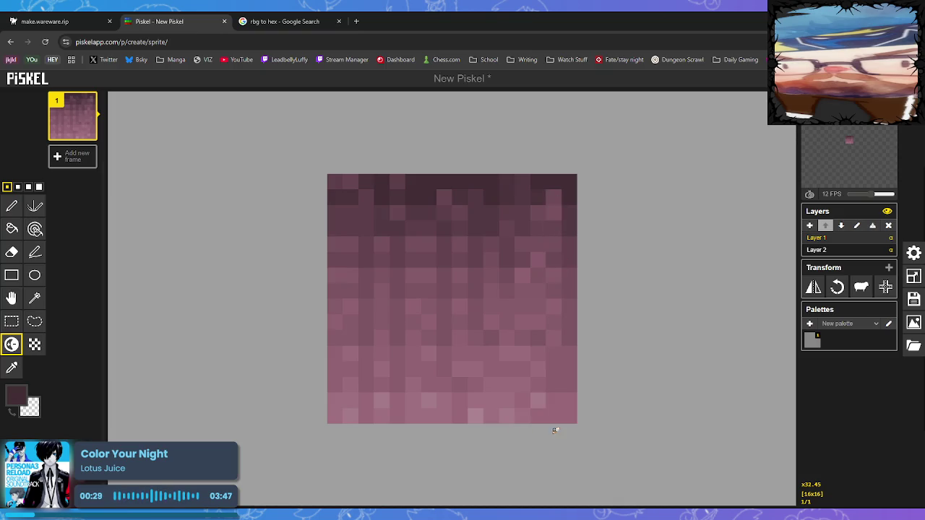
mouse_move(351, 190)
mouse_down()
mouse_move(397, 224)
mouse_move(445, 322)
mouse_up()
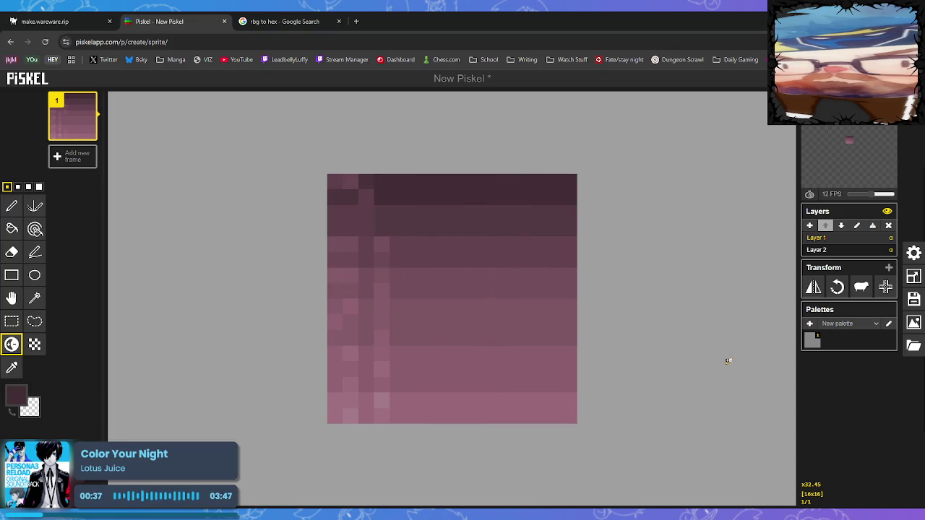
- Replace the scattered lightening with lightened horizontal pixel rows across the tile
key(ctrl+z)
key(ctrl+z)
key(ctrl+z)
click(351, 244)
mouse_move(350, 245)
mouse_down()
mouse_move(471, 242)
mouse_move(537, 256)
mouse_up()
key(ctrl+z)
drag(334, 258, 600, 250)
mouse_move(350, 291)
mouse_down()
mouse_move(335, 289)
mouse_move(577, 289)
mouse_up()
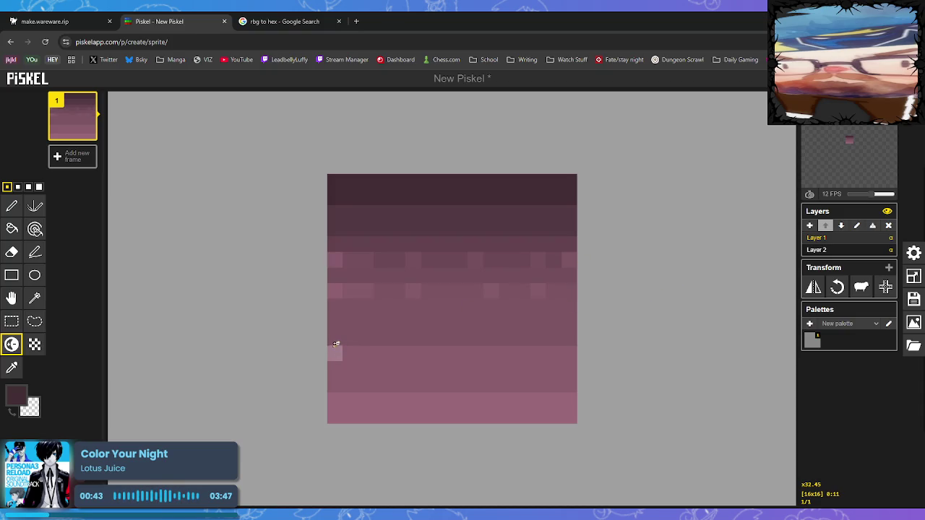
drag(337, 338, 568, 352)
drag(335, 385, 634, 386)
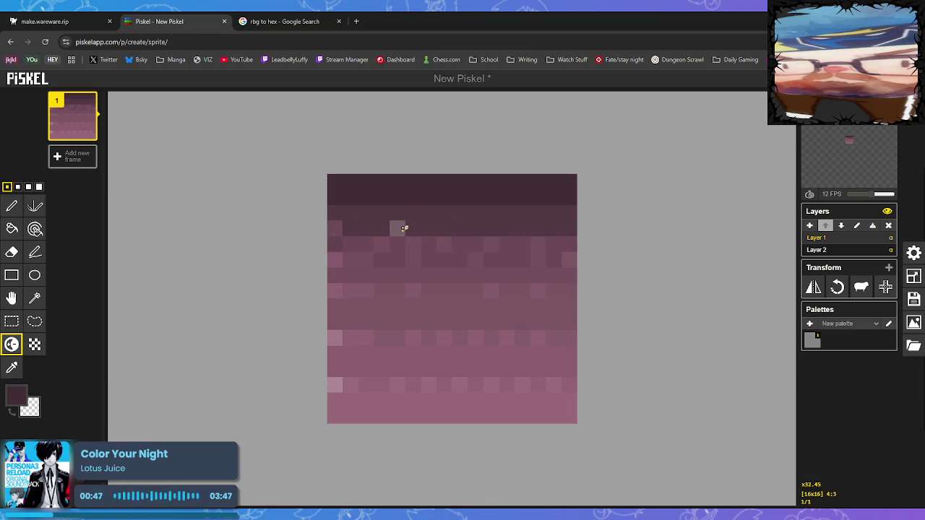
drag(350, 230, 586, 230)
drag(343, 197, 579, 195)
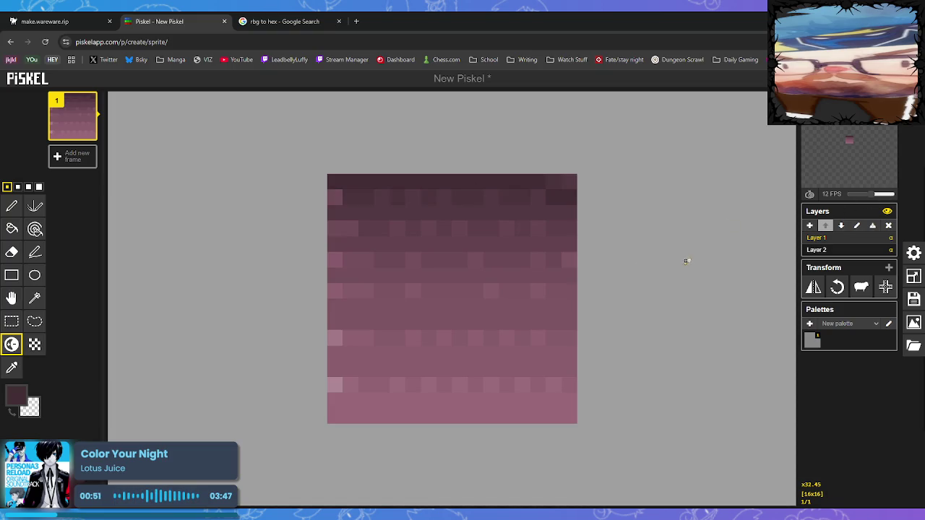
- Revert to the plain dark-to-pink bands and repaint the top row with the Pen
key(ctrl+z)
key(ctrl+z)
key(ctrl+z)
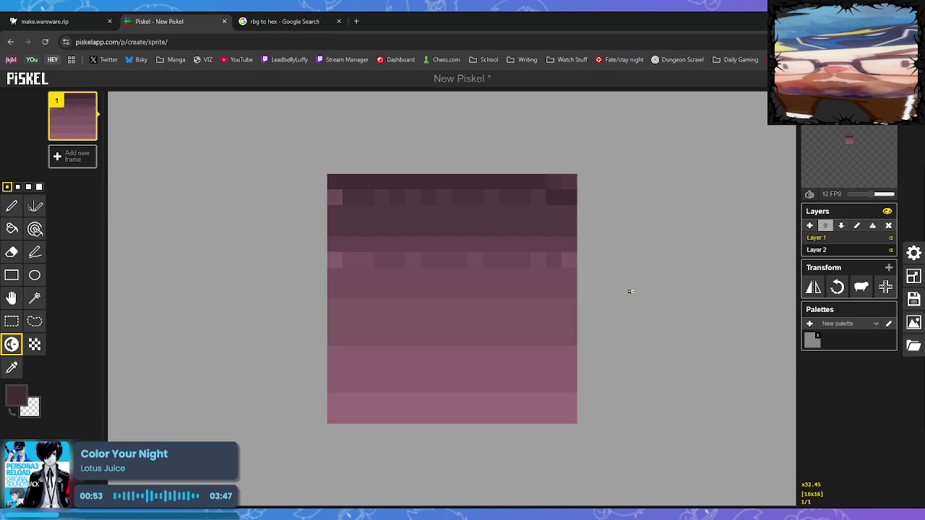
key(ctrl+z)
key(ctrl+z)
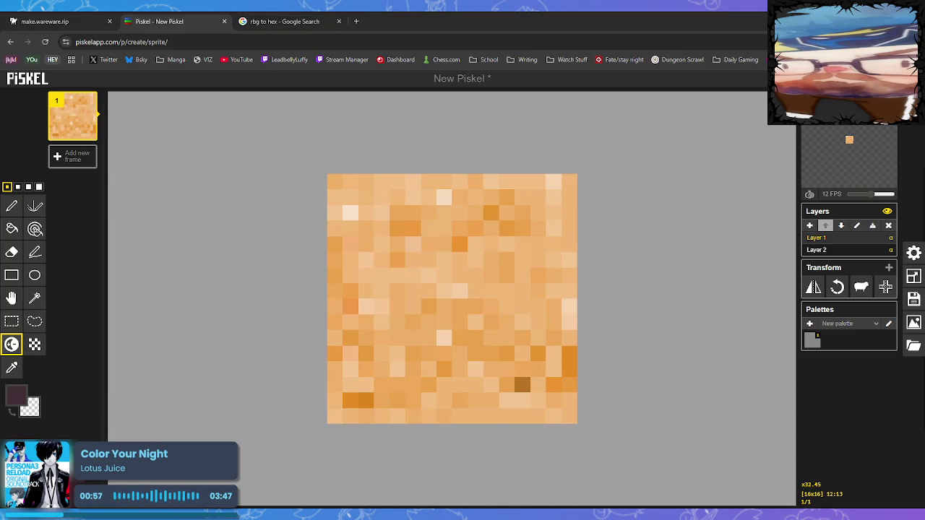
key(ctrl+y)
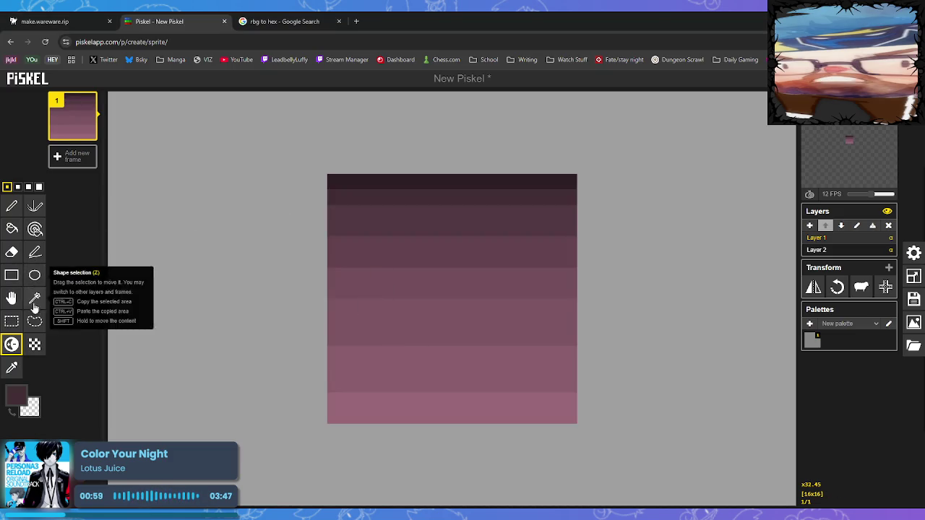
click(13, 208)
drag(342, 181, 571, 181)
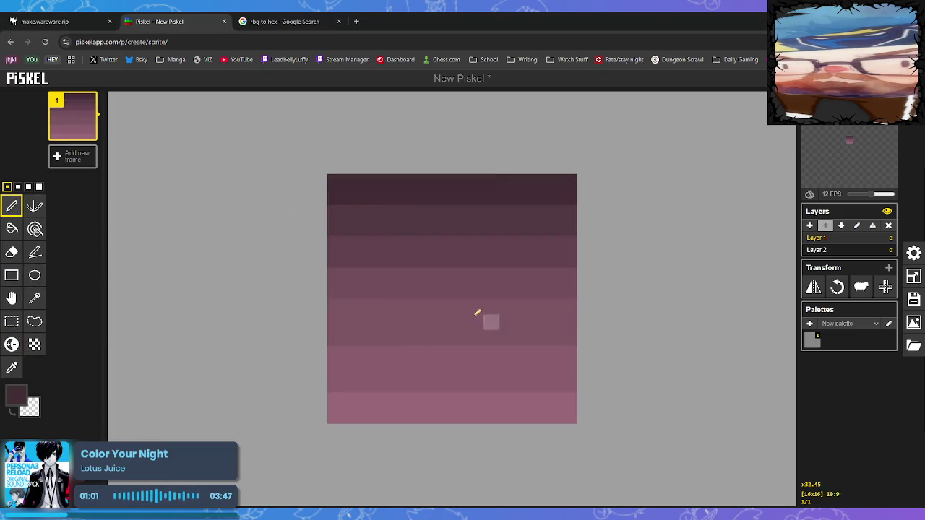
- Download the selected frame as a PNG from the export panel
click(914, 322)
click(822, 389)
click(44, 21)
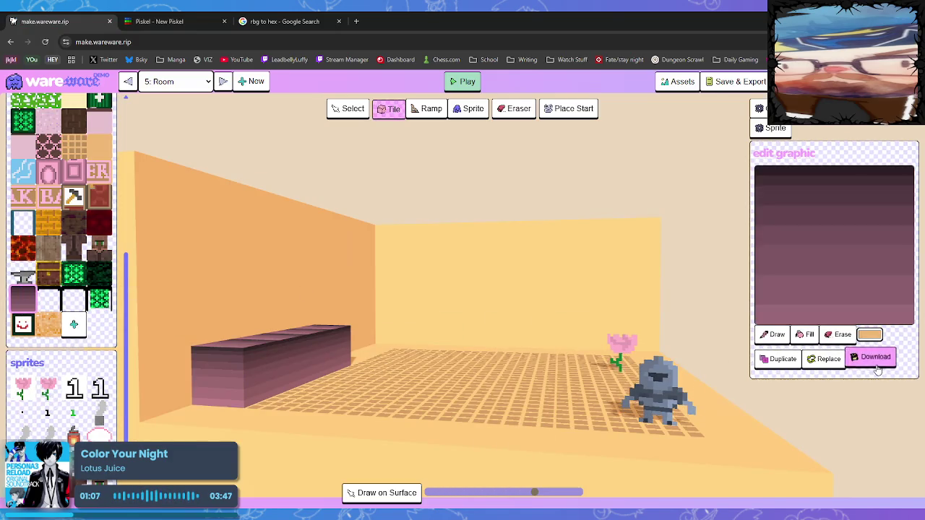
click(824, 359)
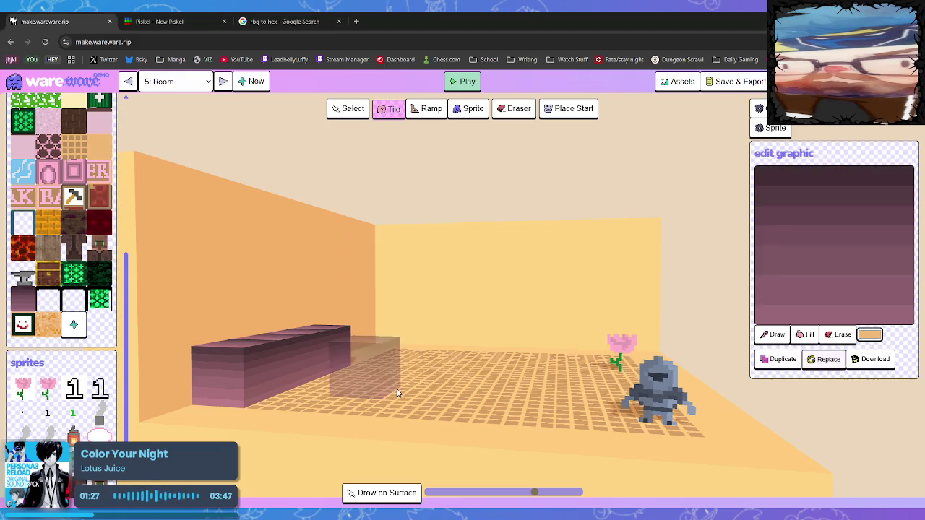
scroll(424, 365, up, 3)
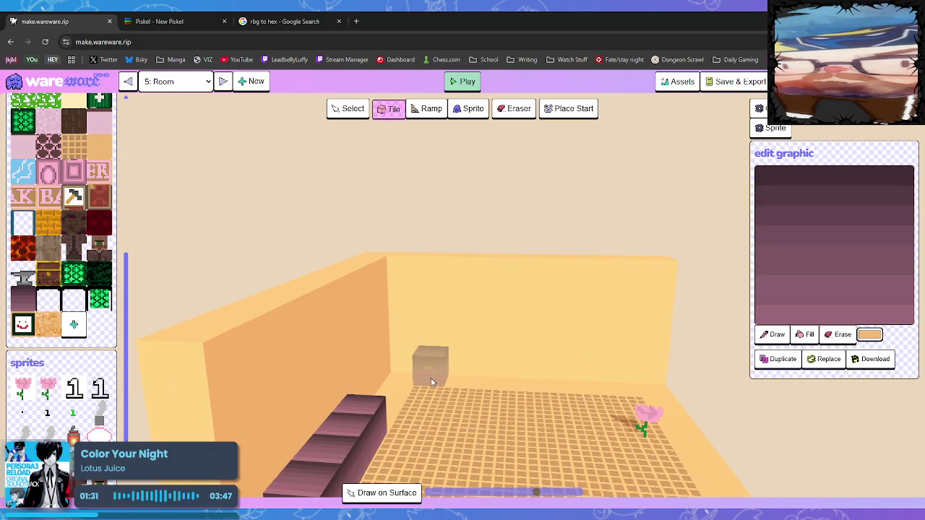
scroll(429, 378, up, 2)
scroll(430, 379, up, 3)
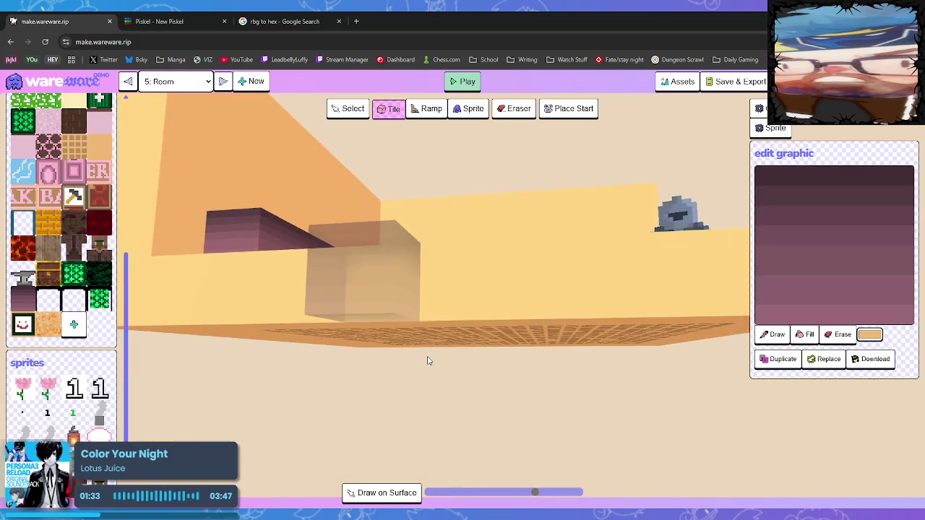
scroll(430, 390, up, 3)
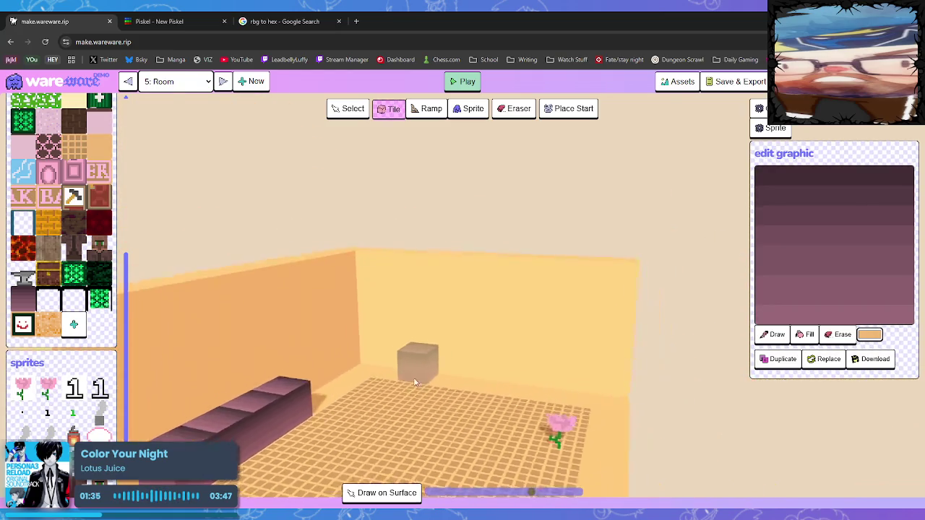
scroll(401, 380, up, 2)
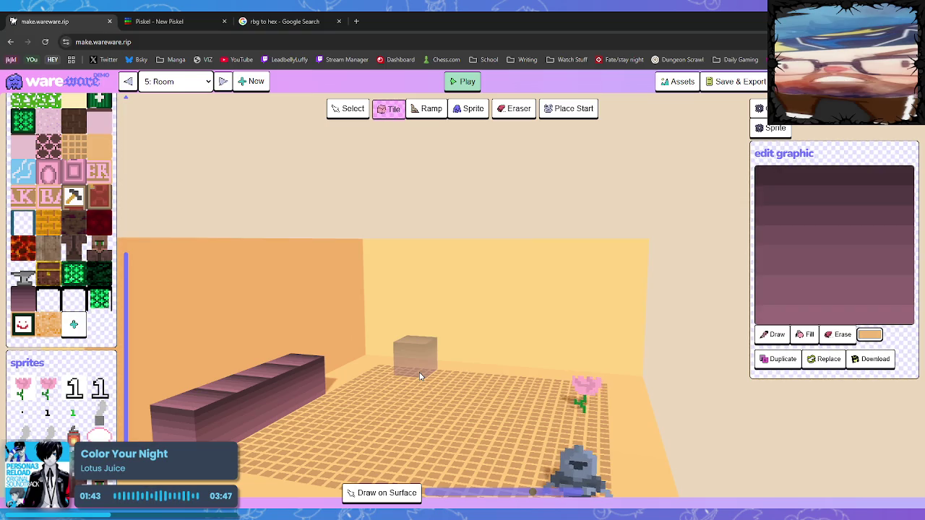
- Place a striped pink block on the floor, trim one tile, and orbit the room
click(350, 428)
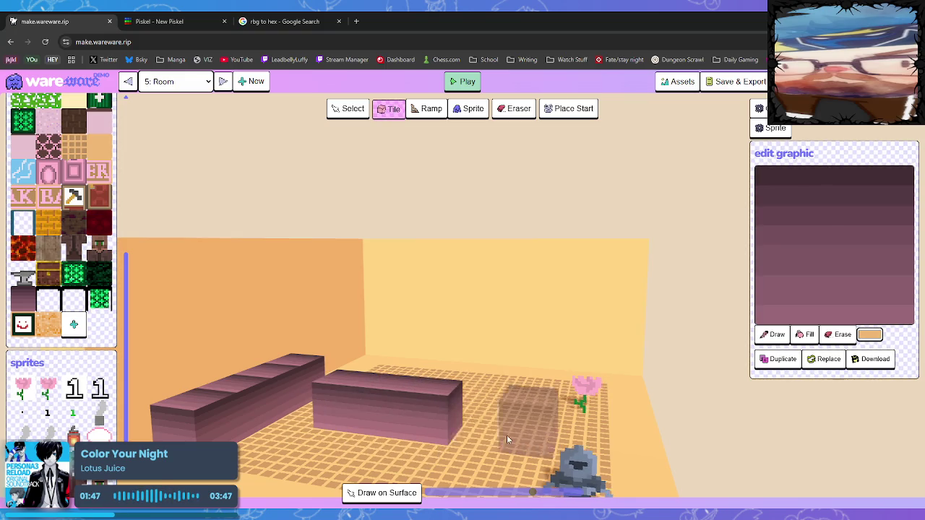
mouse_move(507, 435)
mouse_down()
mouse_move(491, 452)
mouse_move(499, 428)
mouse_move(529, 426)
mouse_move(497, 438)
mouse_move(354, 405)
mouse_move(420, 418)
mouse_up()
right_click(462, 414)
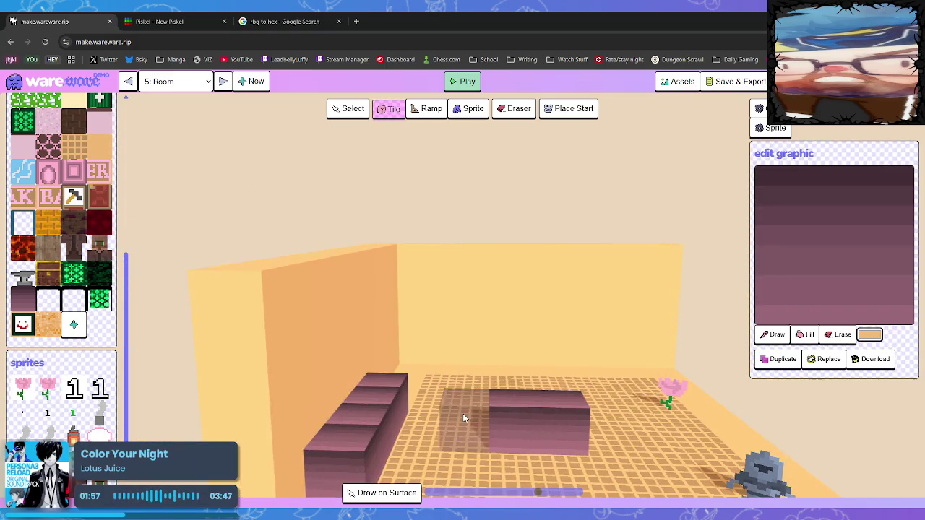
mouse_move(600, 446)
mouse_down()
mouse_move(626, 438)
mouse_move(595, 454)
mouse_up()
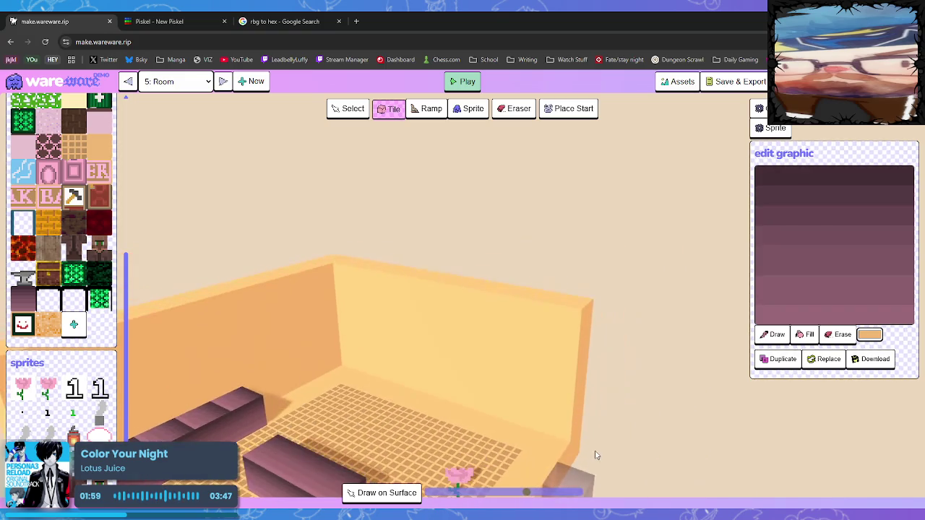
drag(454, 405, 439, 415)
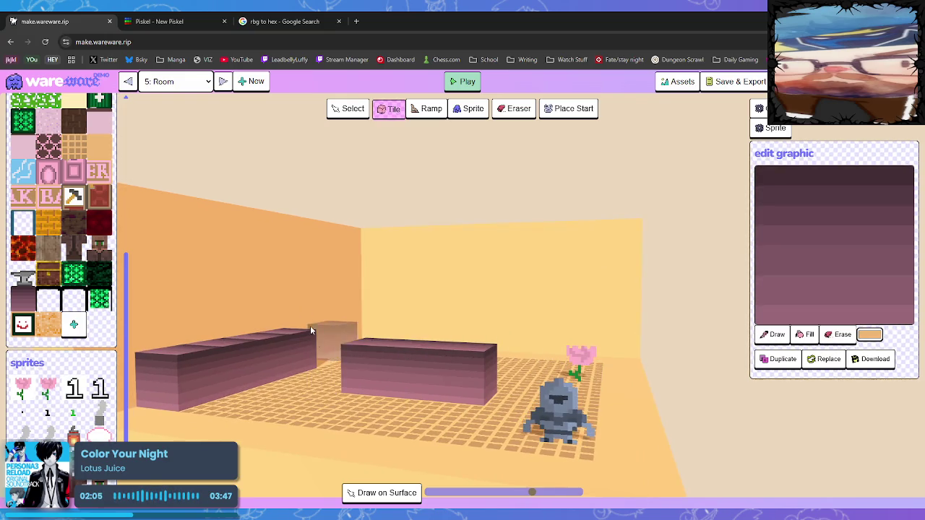
click(174, 21)
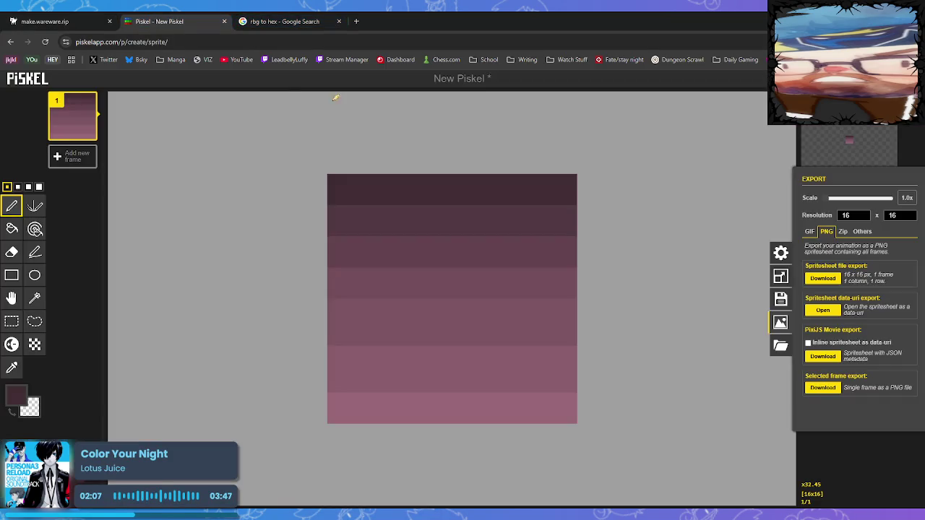
- Take the WareWare flower sprite's pink as the current colour, then select the RGB value in the Google converter
click(52, 23)
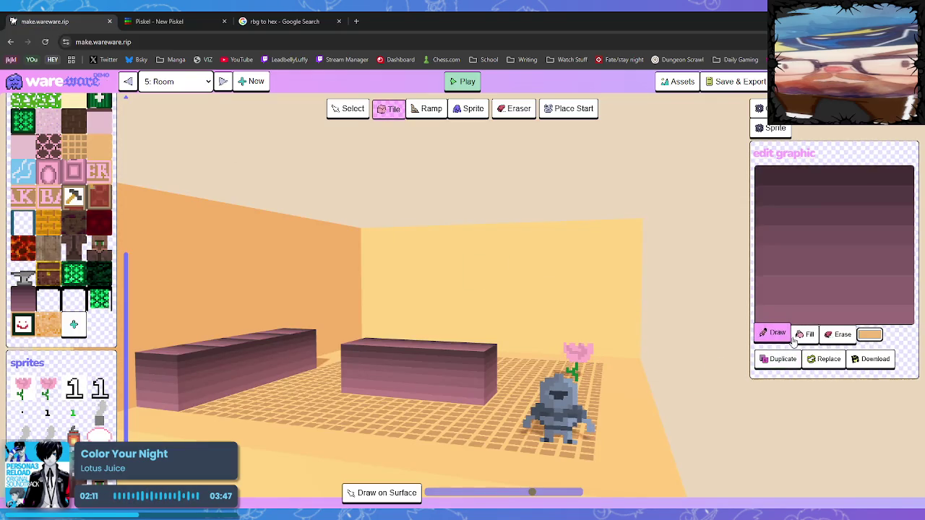
click(45, 397)
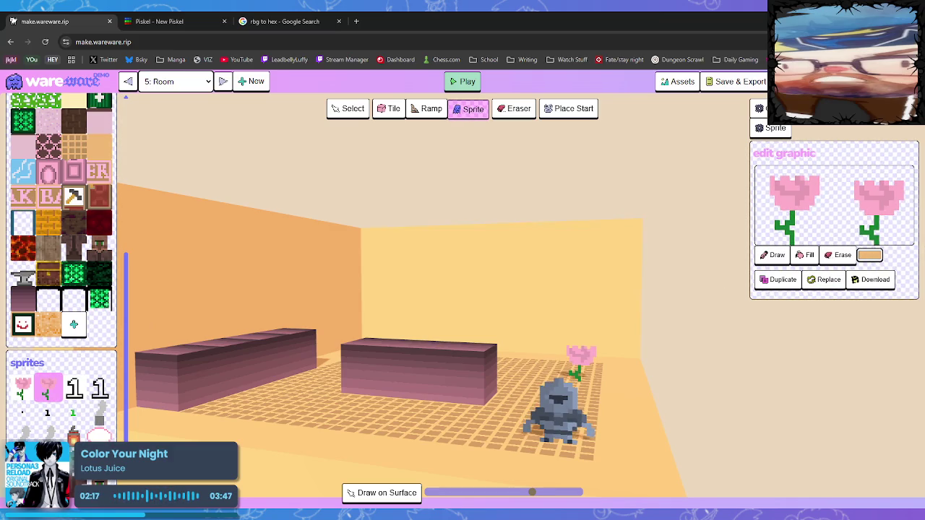
key(f)
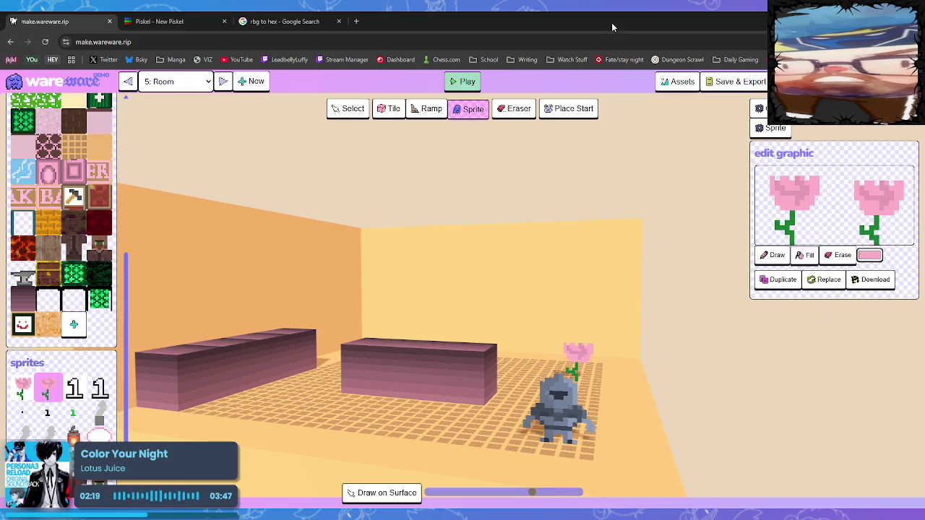
click(281, 21)
drag(140, 349, 28, 329)
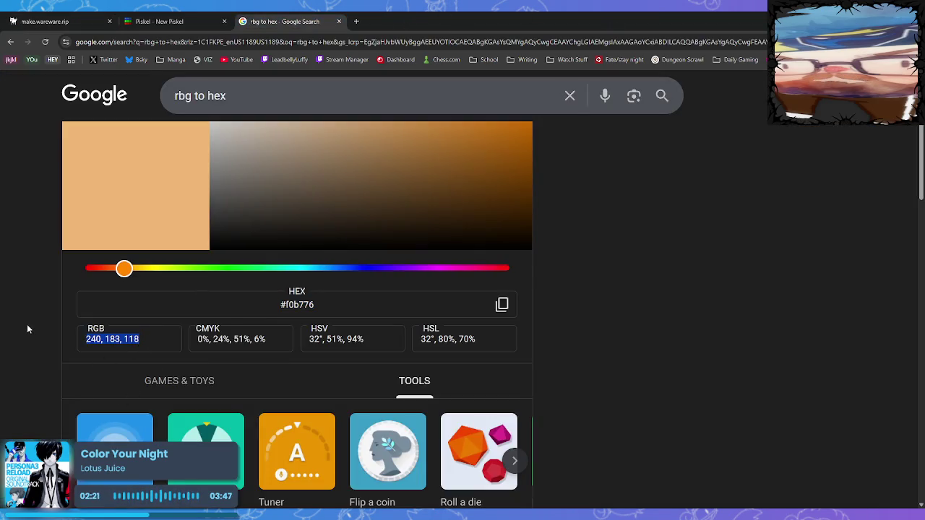
- Convert RGB 255, 174, 201 to hex #ffaec9 and make it Piskel's main drawing colour
text(255)
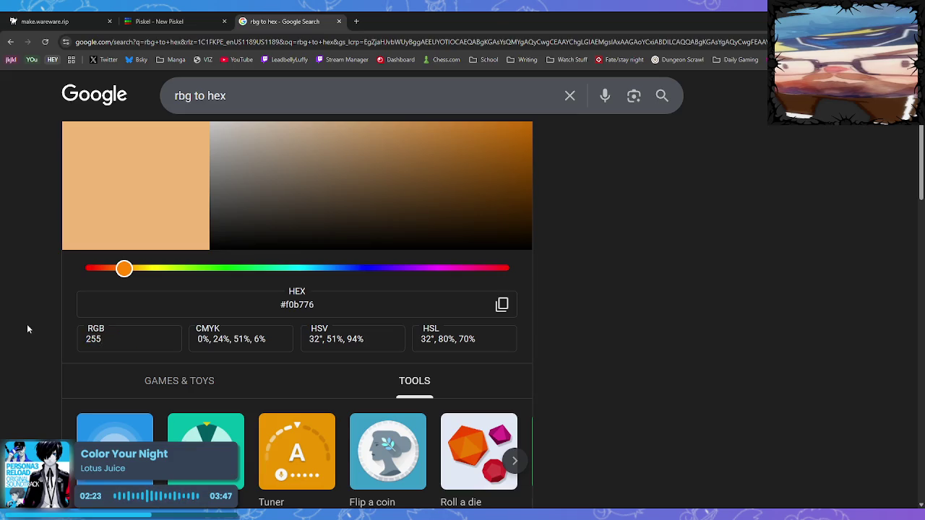
text(, 17)
text(4, 201)
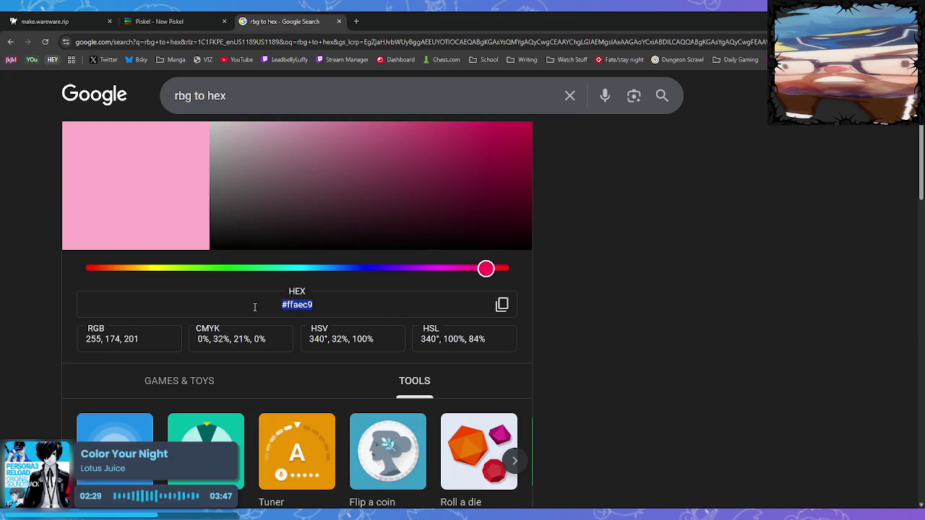
key(ctrl+1)
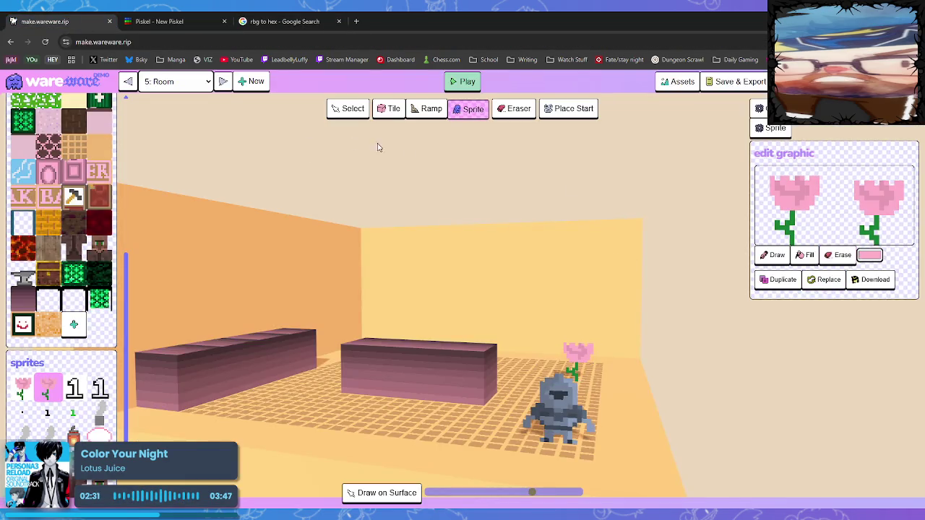
key(ctrl+2)
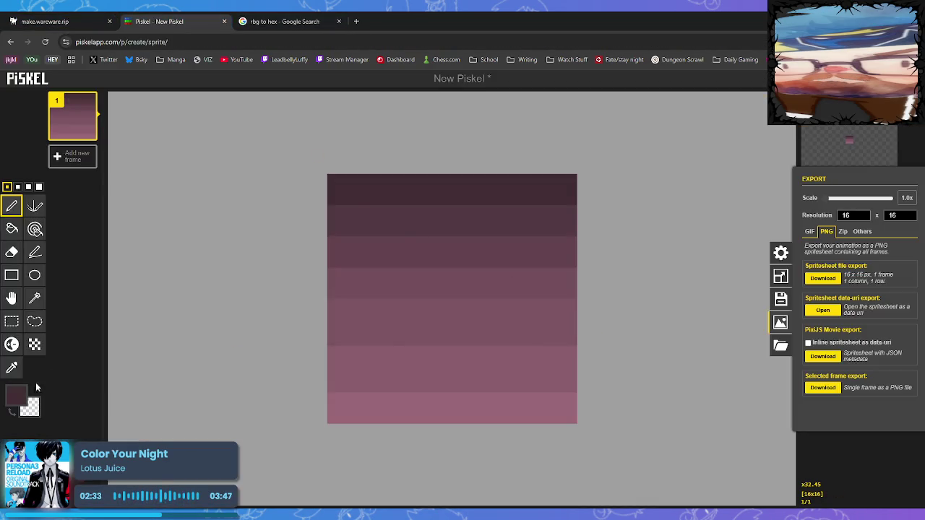
click(17, 394)
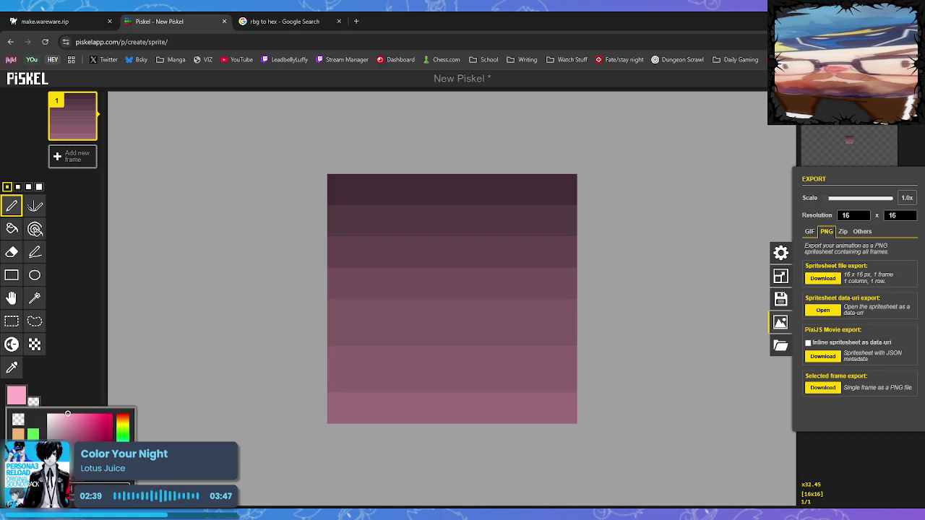
- Add a new empty layer on top and fill it with pink
click(88, 394)
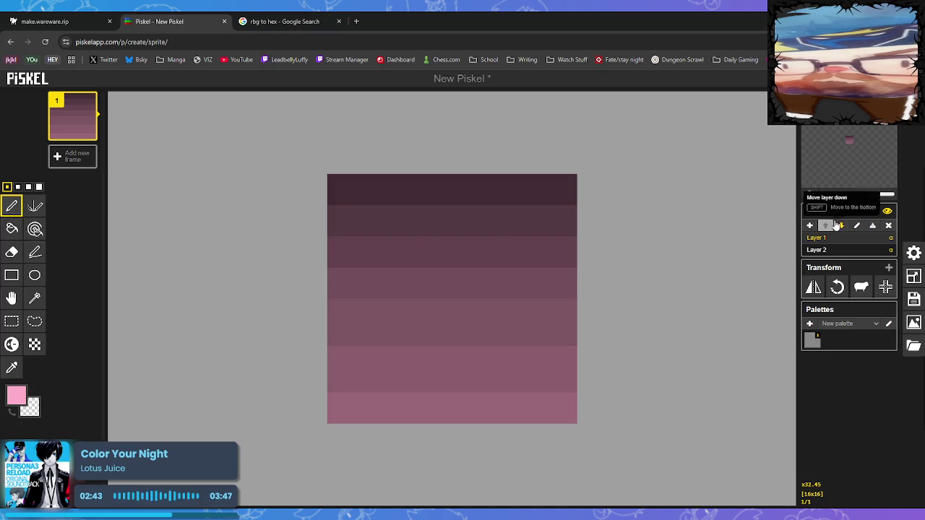
click(809, 226)
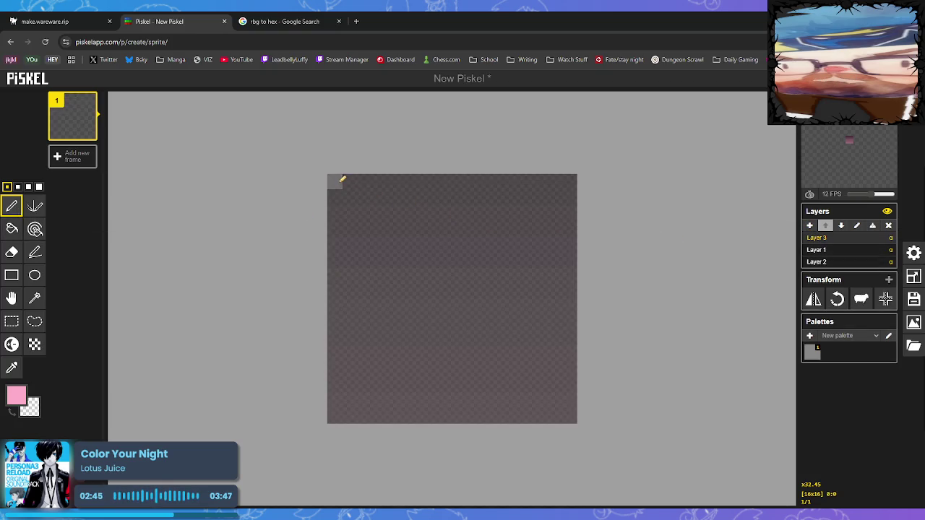
click(11, 229)
click(445, 259)
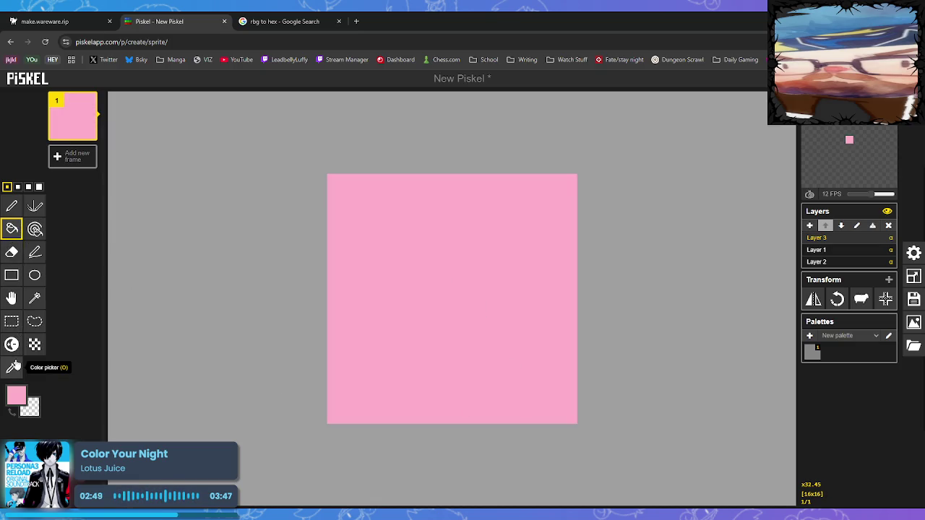
click(12, 344)
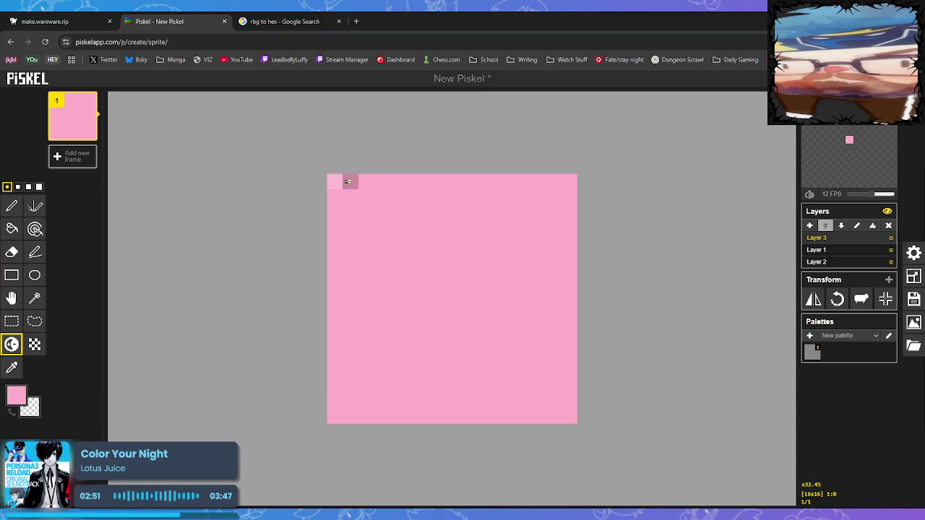
key(ctrl+z)
click(13, 369)
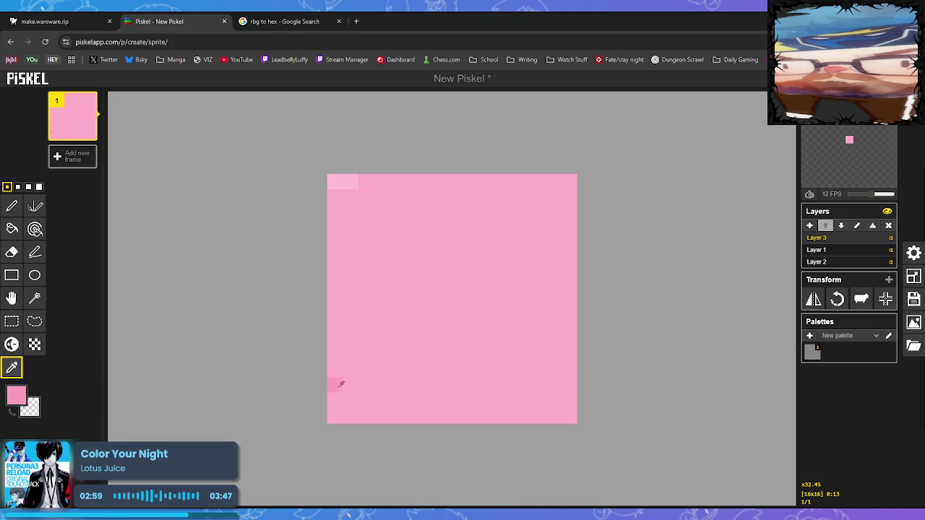
click(12, 206)
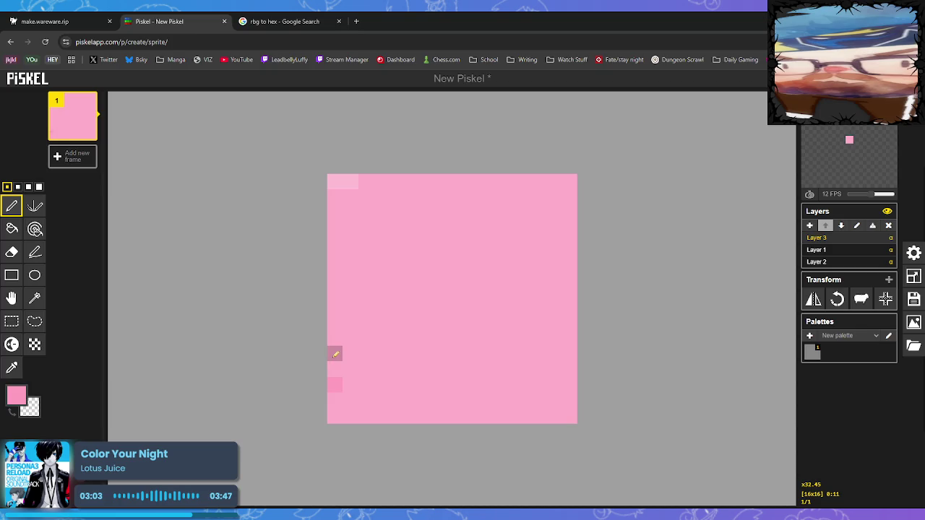
- Paint the darker pink bottom band, outlining its edges and filling the inner rectangle
drag(343, 350, 628, 356)
drag(570, 369, 570, 417)
drag(334, 417, 434, 416)
drag(502, 416, 561, 416)
drag(469, 414, 492, 417)
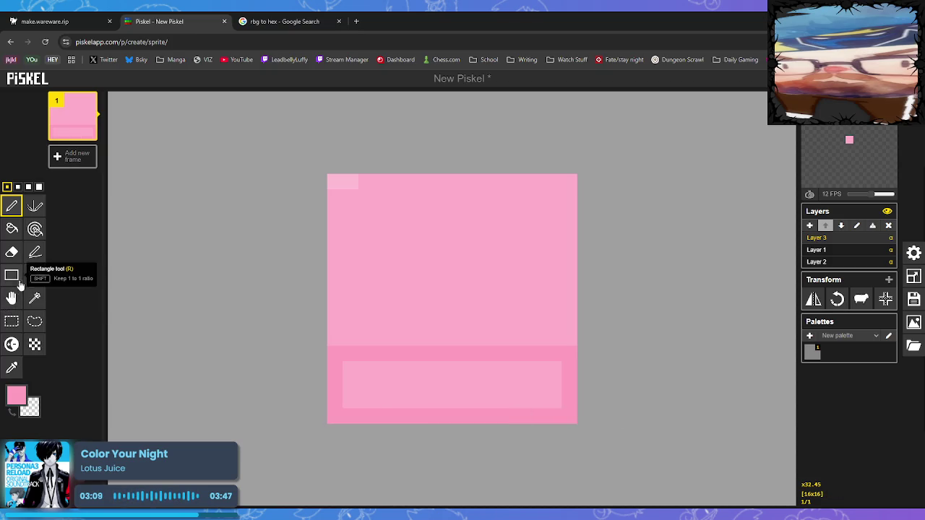
click(12, 229)
click(363, 399)
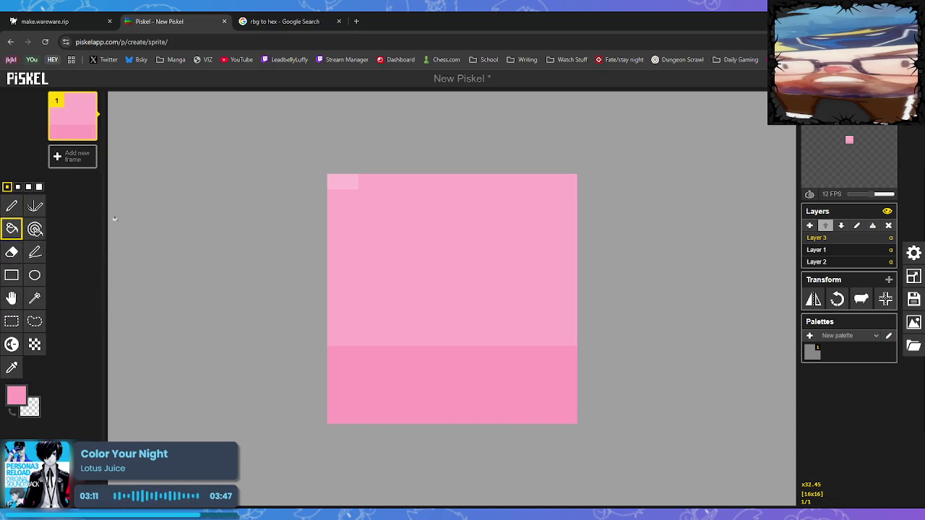
- Paint a lighter pink row and fill the top band with the light #ffaec9 pink
click(12, 367)
click(11, 207)
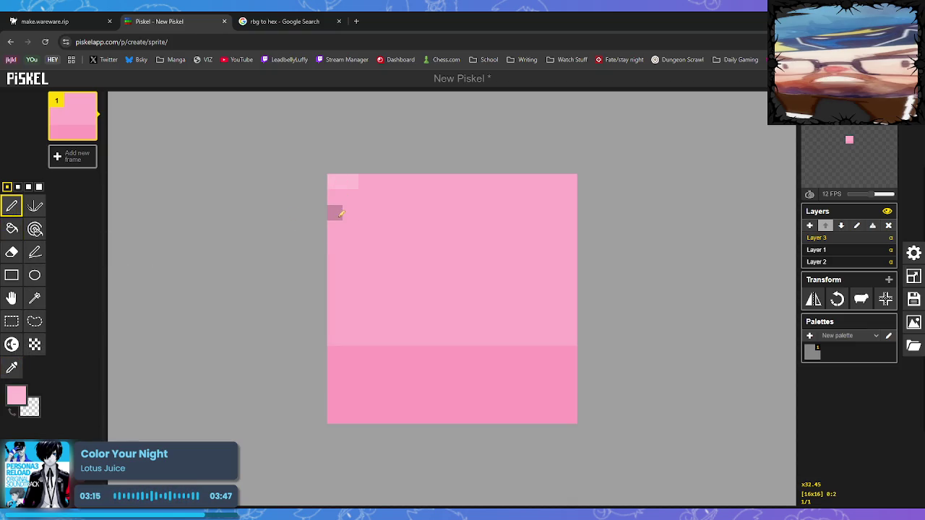
drag(336, 247, 621, 250)
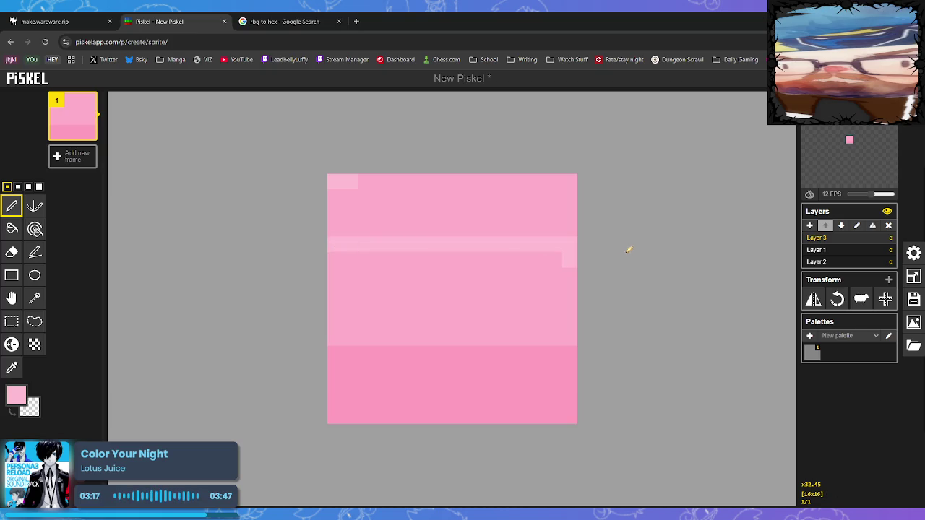
key(ctrl+z)
mouse_move(332, 259)
mouse_down()
mouse_move(530, 258)
mouse_move(641, 272)
mouse_up()
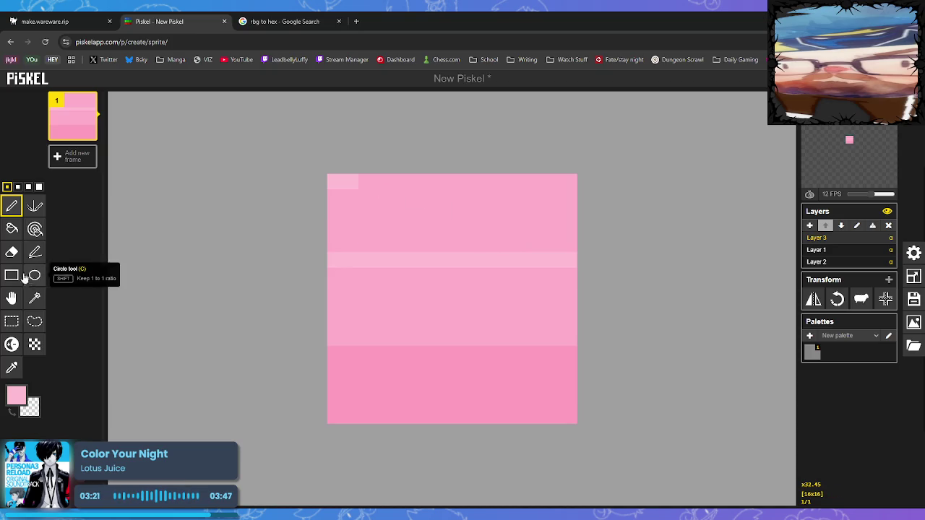
click(12, 229)
click(446, 221)
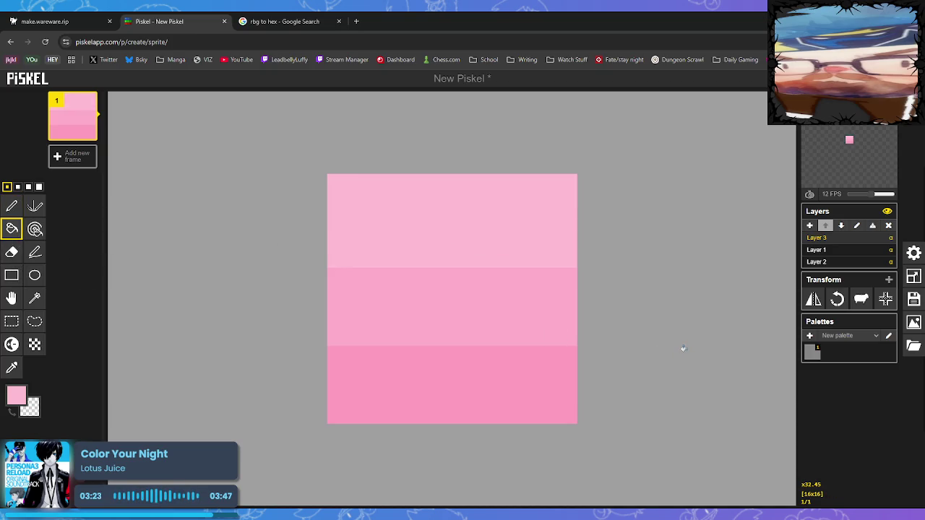
- Sample the middle band's pink from the canvas as the drawing colour
click(12, 368)
click(413, 304)
click(20, 391)
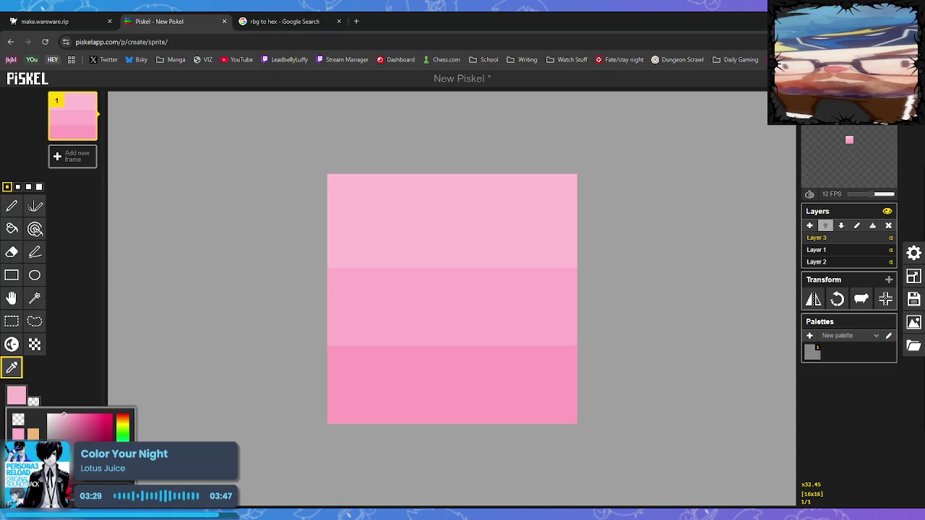
key(p)
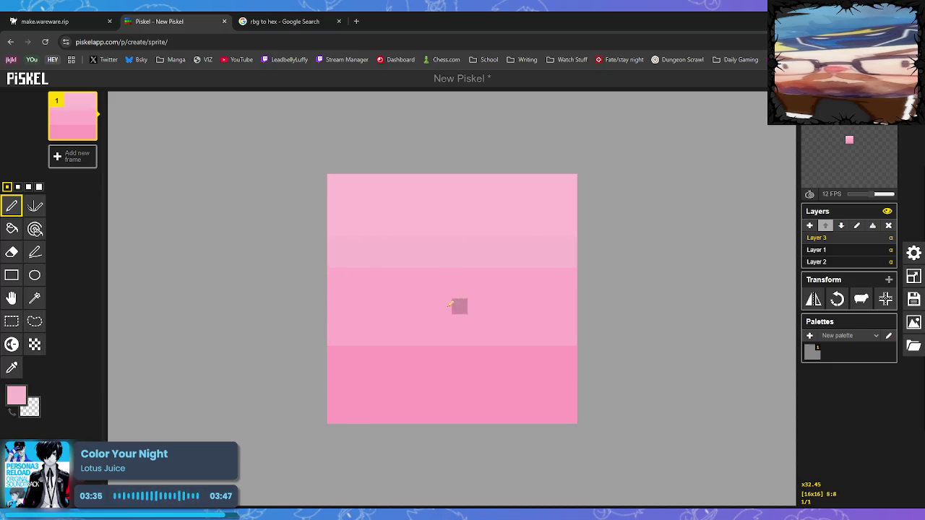
click(12, 368)
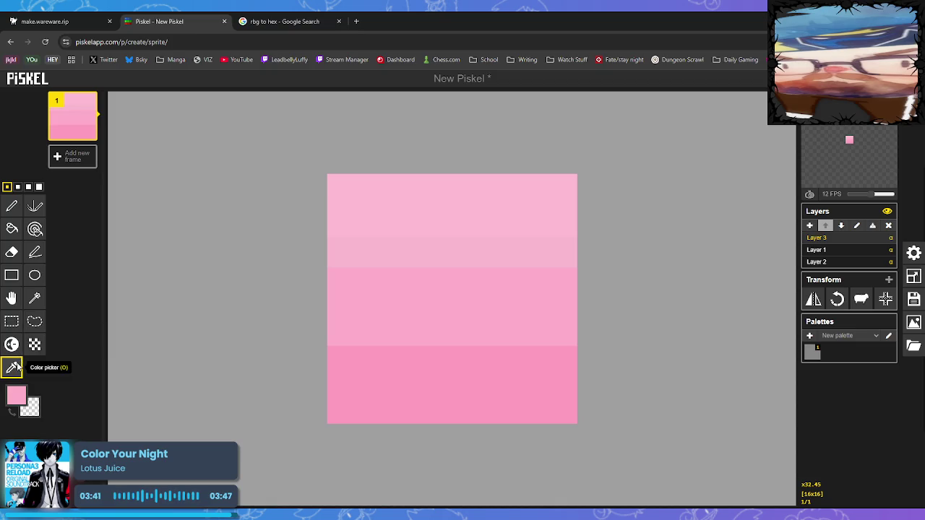
click(16, 396)
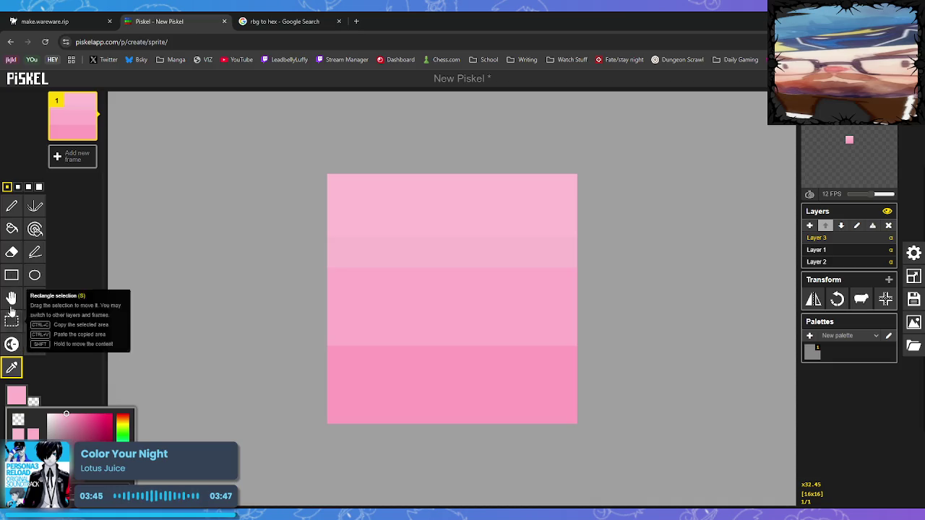
click(12, 207)
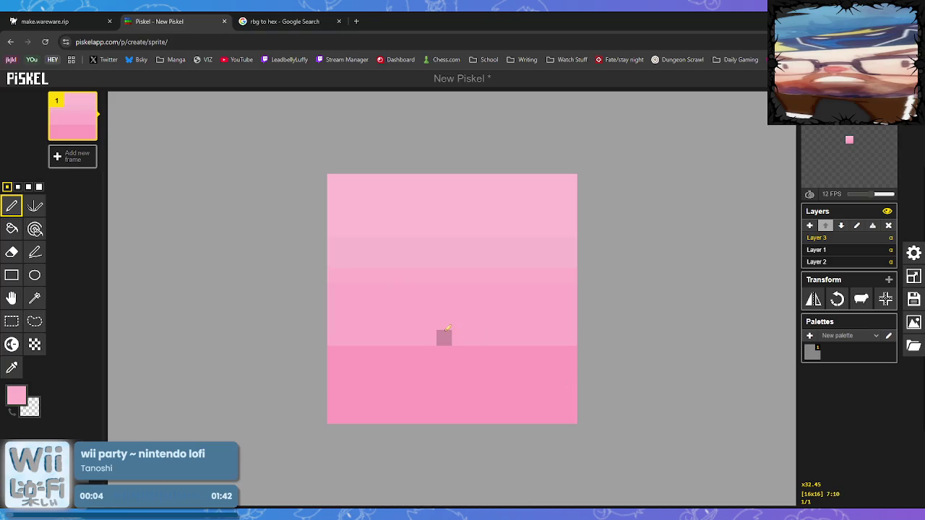
- Paint a light pink row edge to edge just above the bottom band
click(12, 344)
click(11, 206)
click(337, 340)
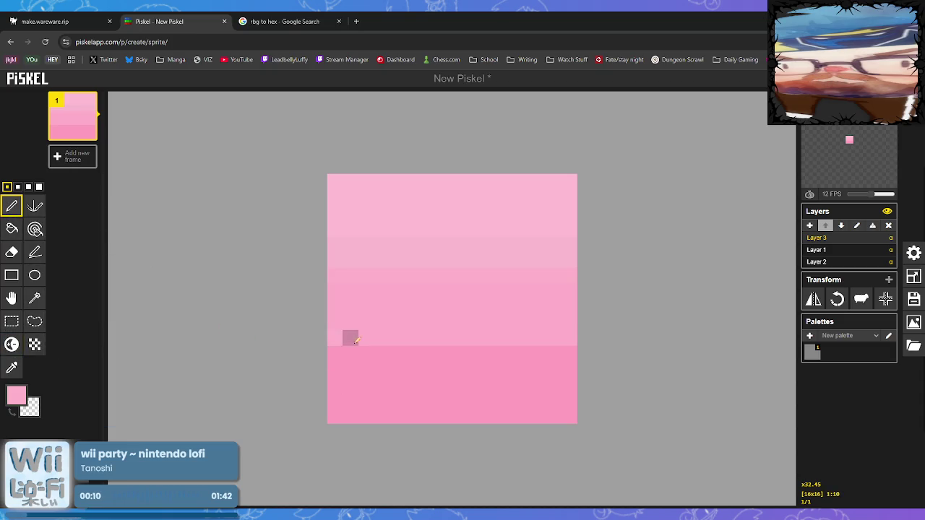
click(337, 355)
drag(351, 354, 578, 360)
key(ctrl+z)
drag(361, 353, 409, 352)
key(ctrl+z)
drag(333, 353, 575, 353)
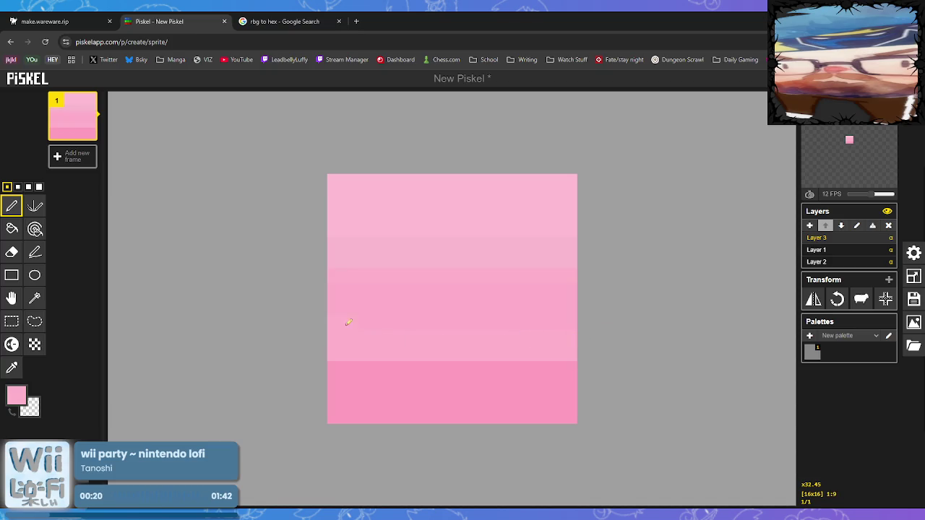
key(ctrl+z)
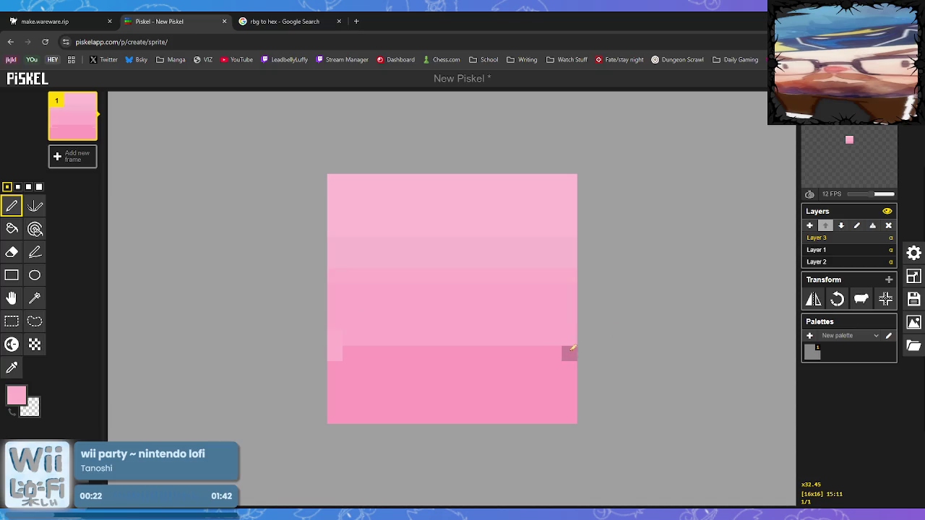
drag(334, 356, 582, 349)
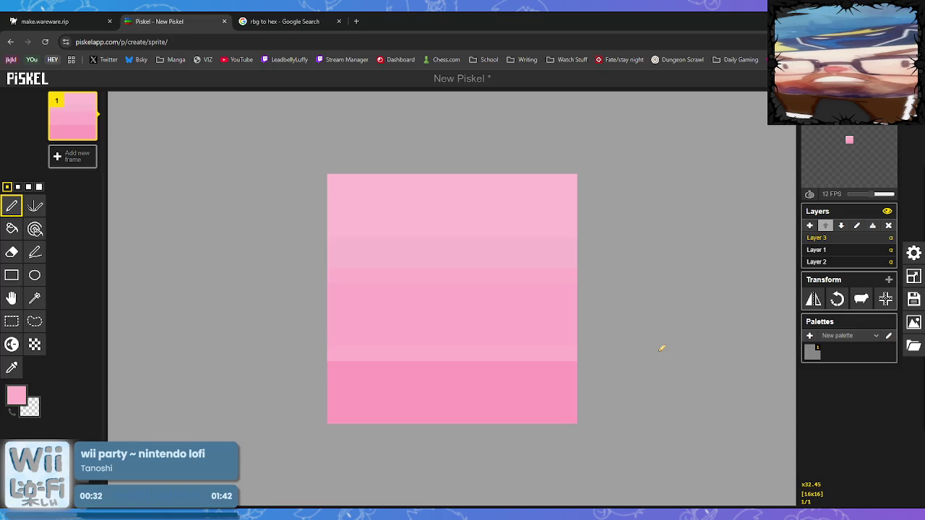
- Repaint row 11 in the blended pink, then open the PNG export and return to WareWare
drag(634, 352, 162, 354)
click(12, 367)
click(351, 369)
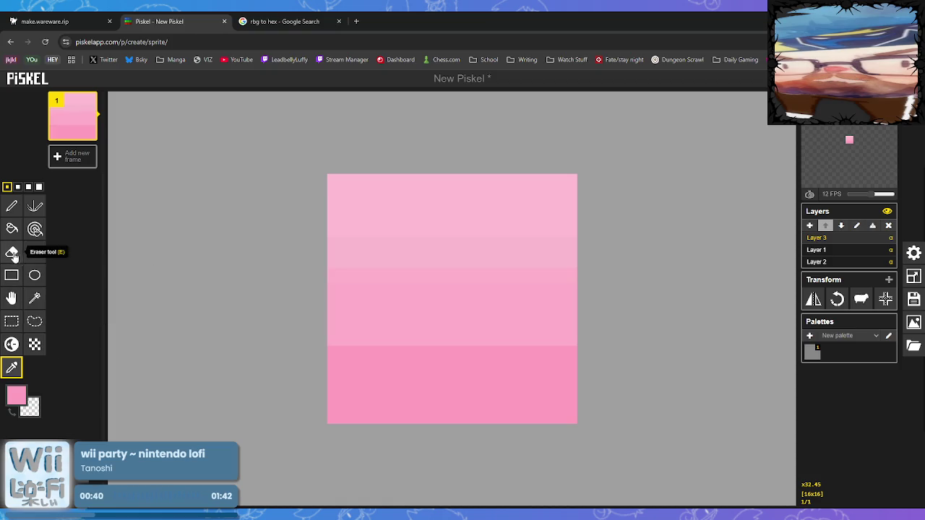
click(16, 395)
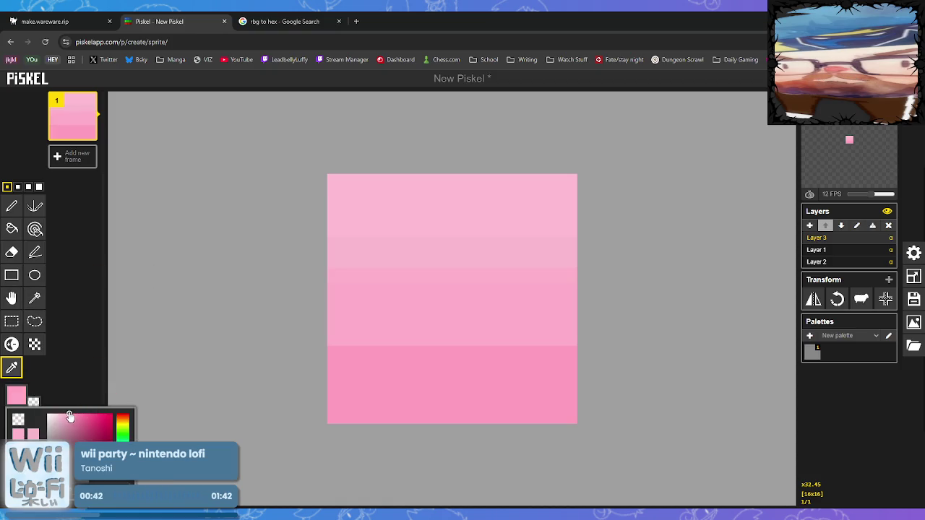
click(21, 211)
drag(334, 354, 571, 354)
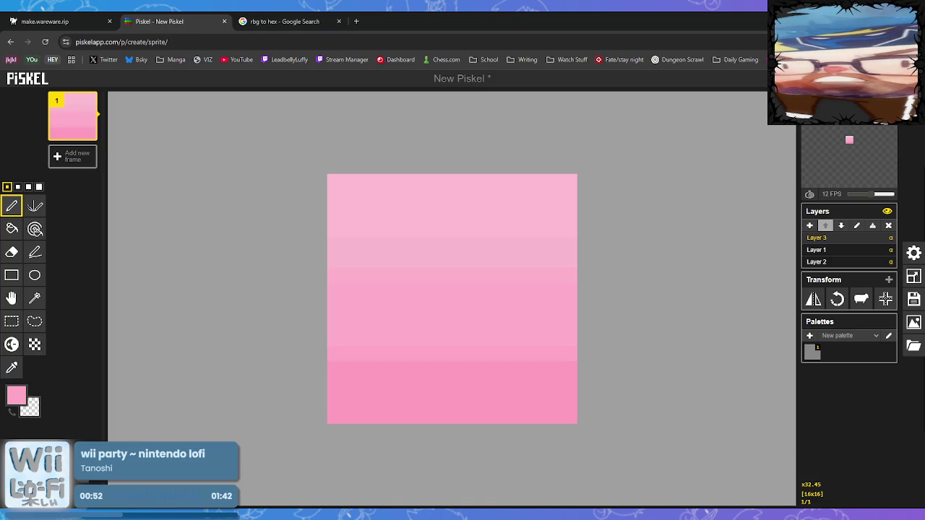
click(914, 322)
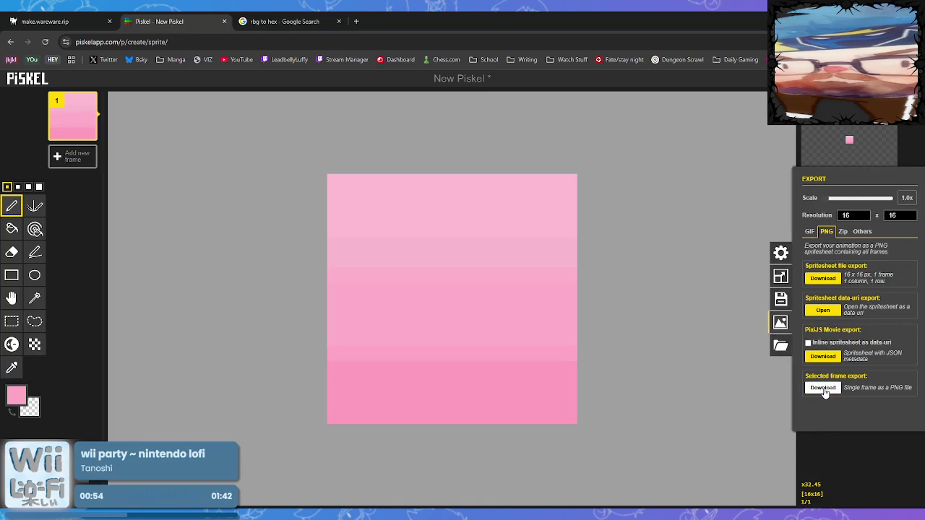
click(45, 21)
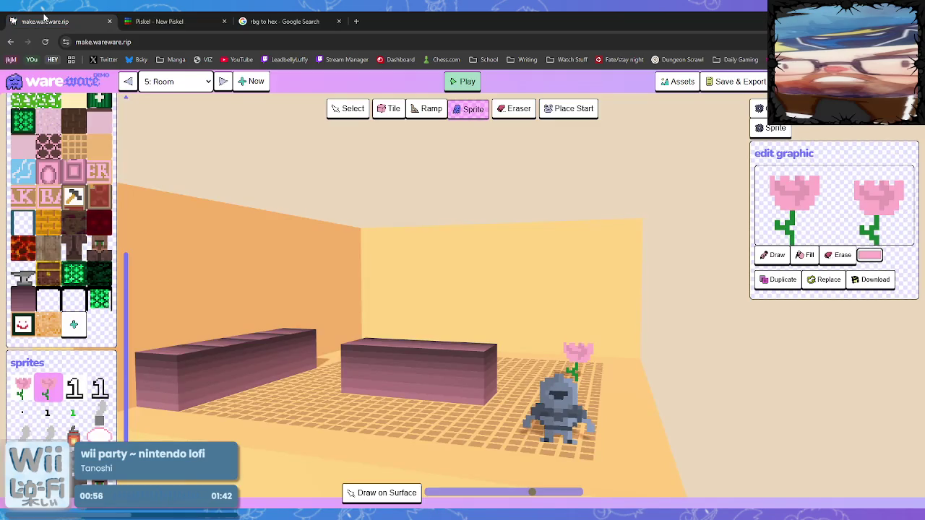
- Replace the dark mauve tile with the pink gradient image and place two pink blocks on the left wall
click(21, 298)
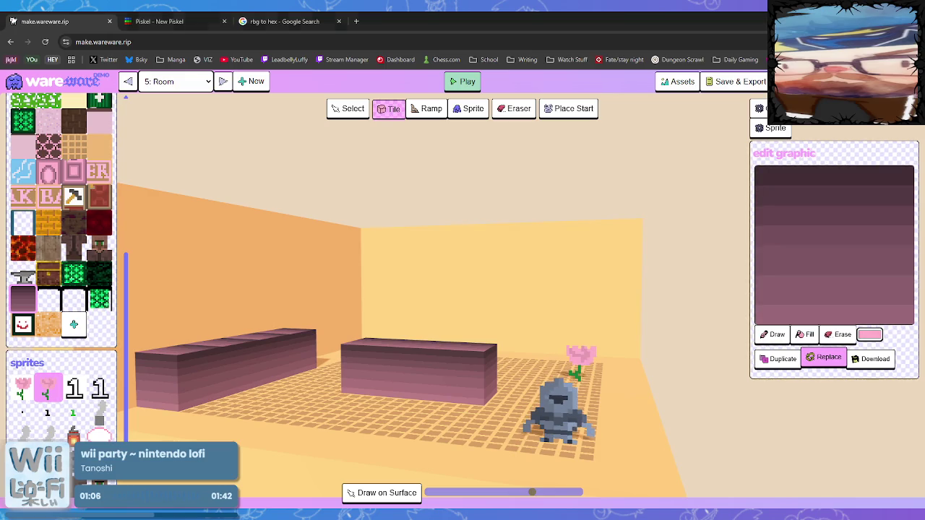
click(824, 357)
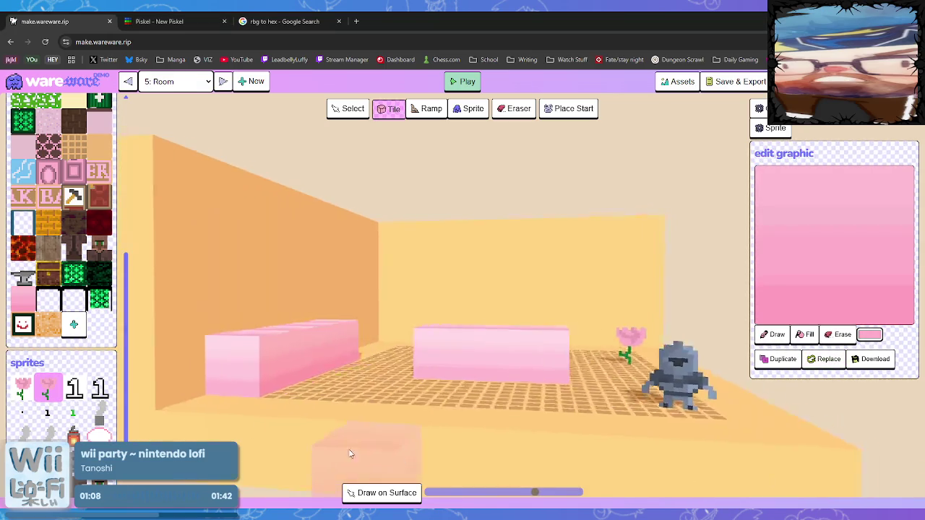
scroll(351, 455, down, 5)
mouse_move(339, 454)
mouse_down()
mouse_move(357, 418)
mouse_move(351, 438)
mouse_move(332, 444)
mouse_up()
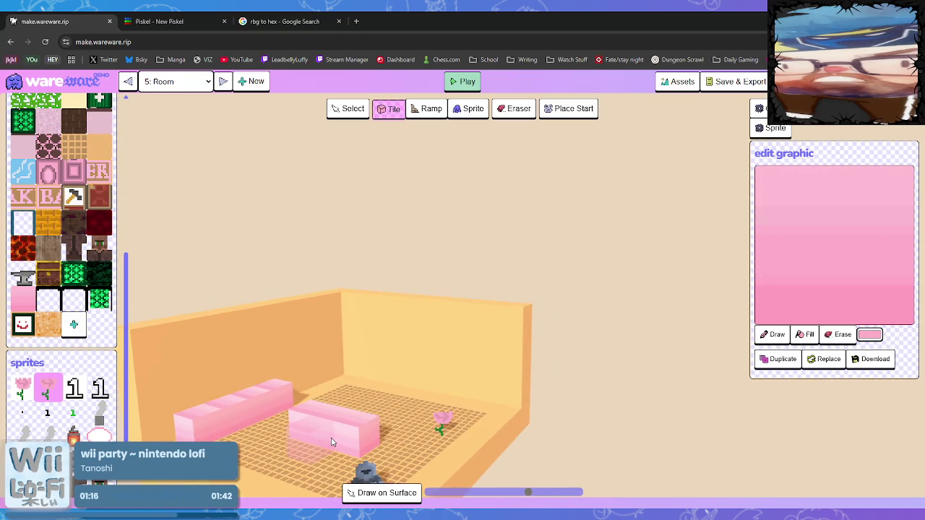
click(178, 357)
click(203, 373)
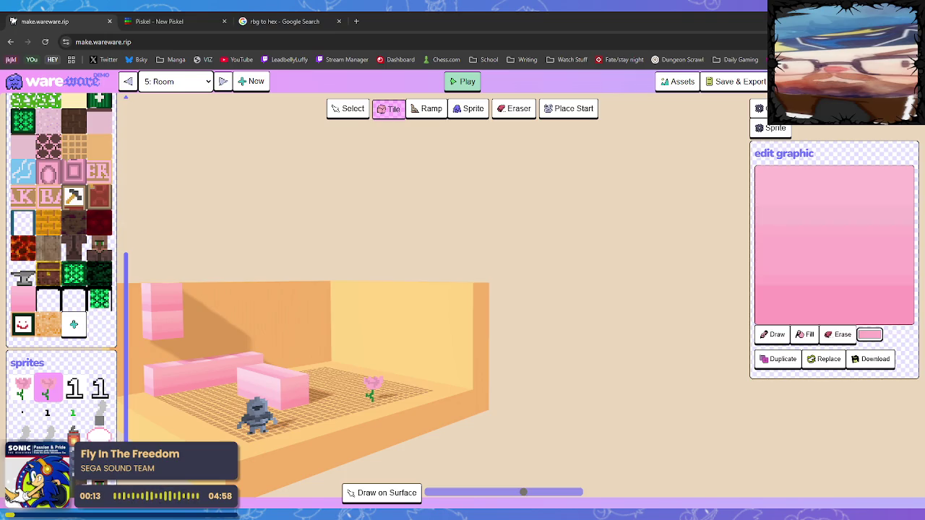
- Resize the Piskel canvas to 16×32 with proportional scaling turned off
key(ctrl+Tab)
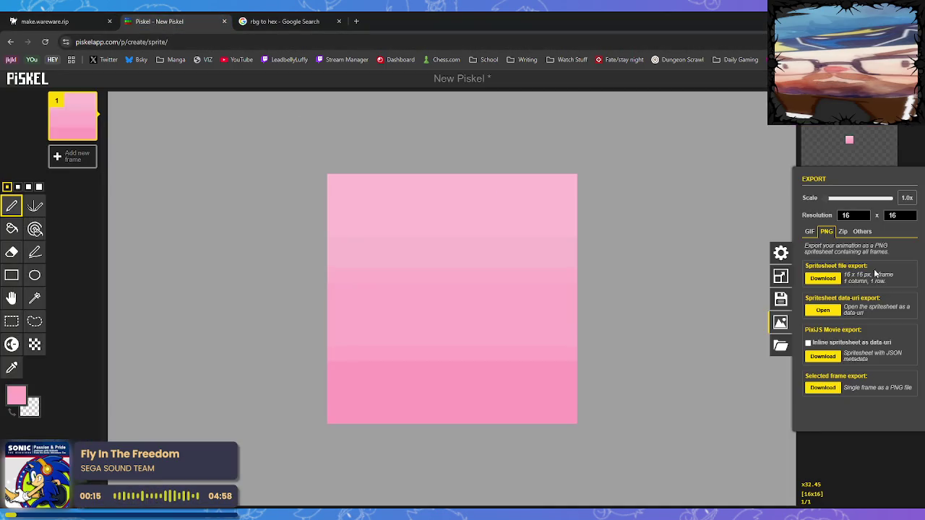
click(894, 464)
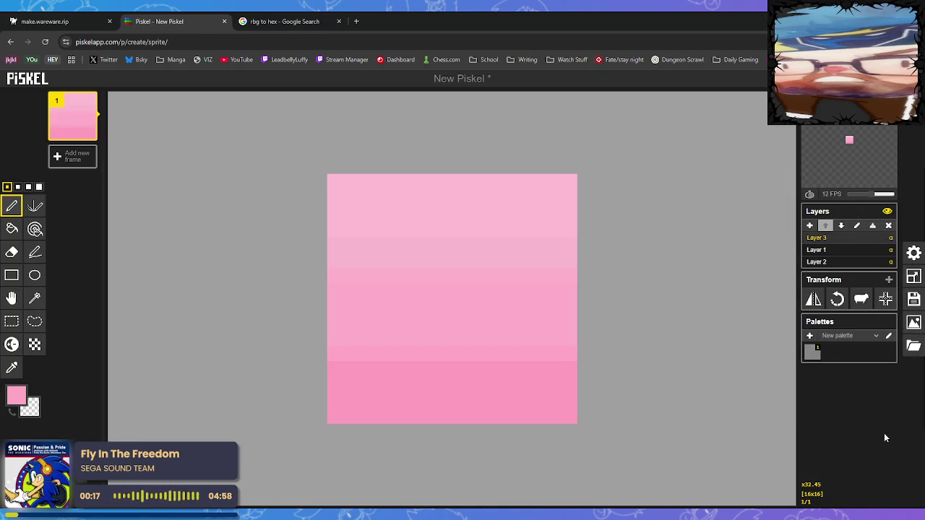
key(ctrl+z)
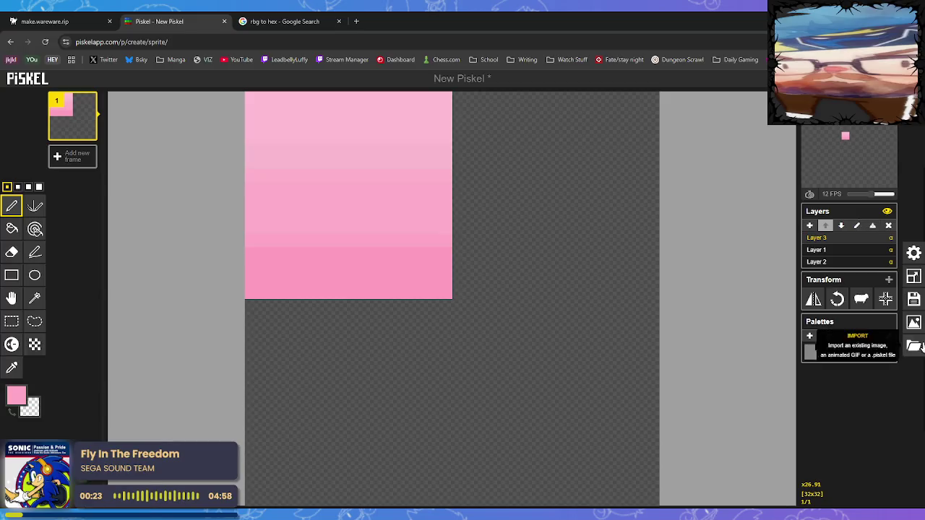
click(916, 280)
click(852, 196)
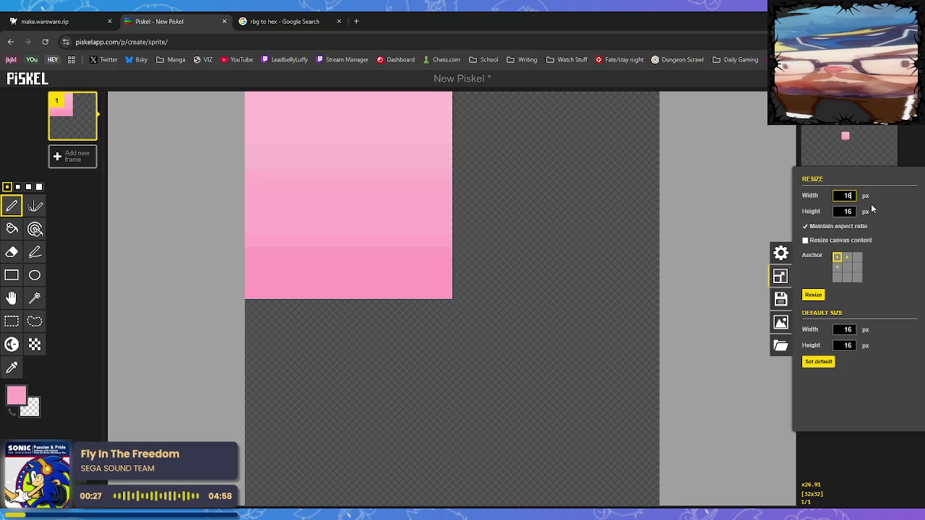
click(806, 226)
key(Return)
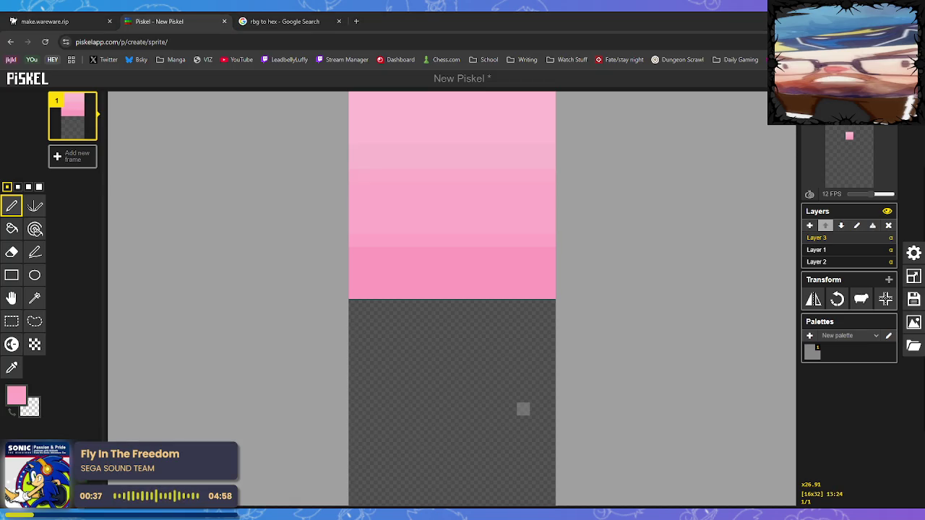
- Rotate the sprite so the pink stripes run vertically
key(ctrl+v)
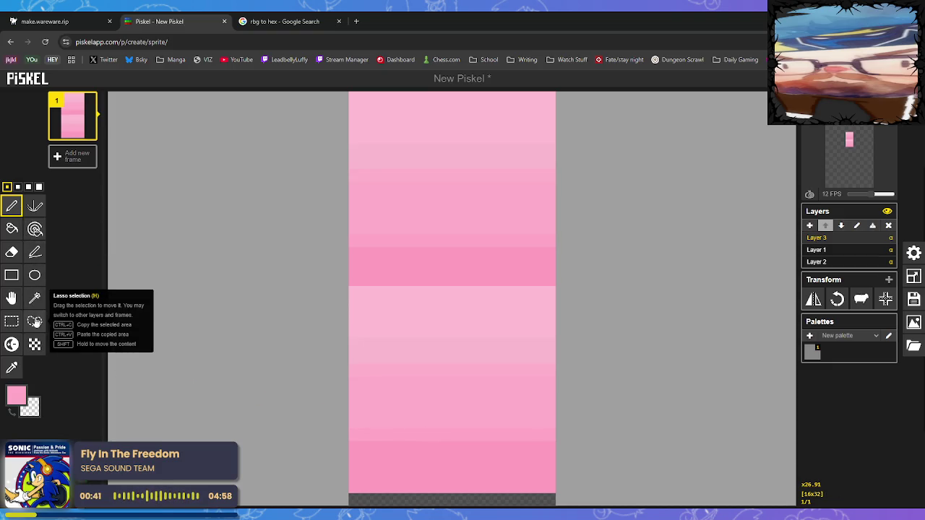
click(12, 321)
mouse_move(330, 290)
mouse_down()
mouse_move(537, 427)
mouse_move(581, 490)
mouse_up()
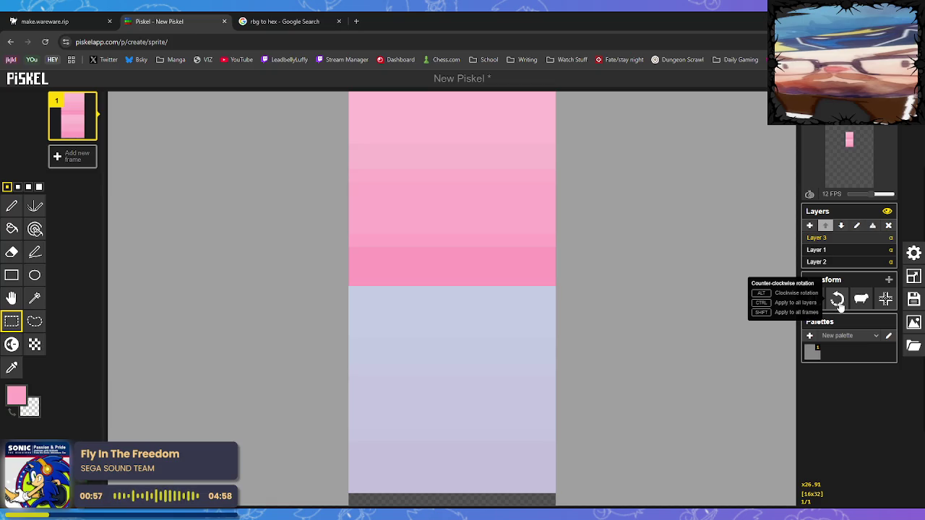
click(838, 300)
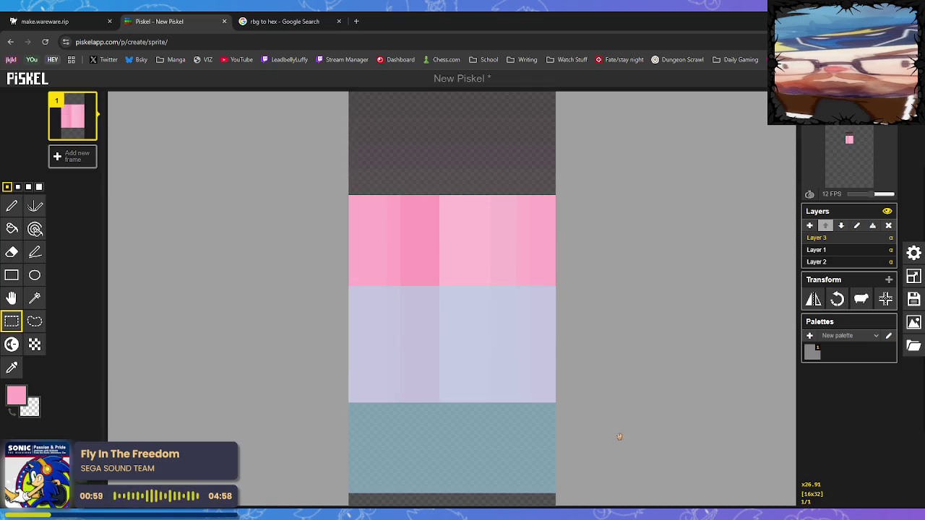
key(ctrl+z)
key(ctrl+z)
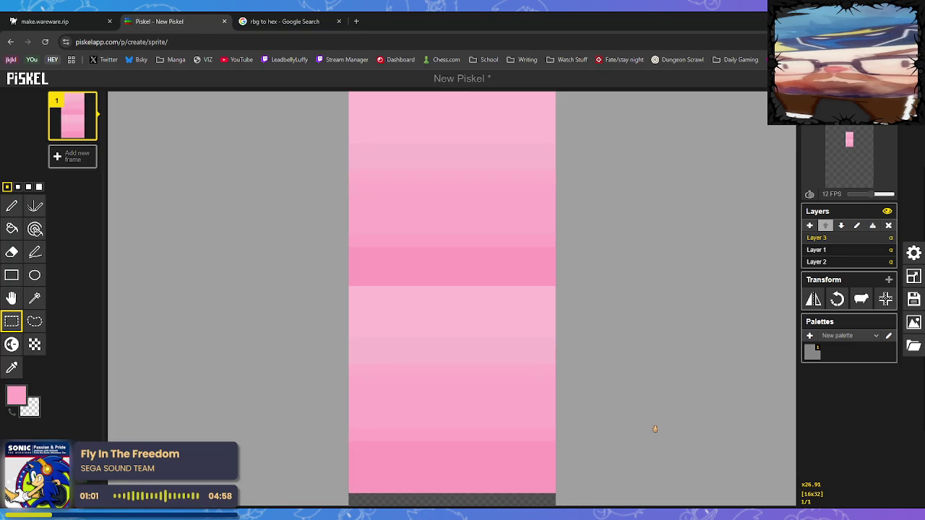
click(837, 300)
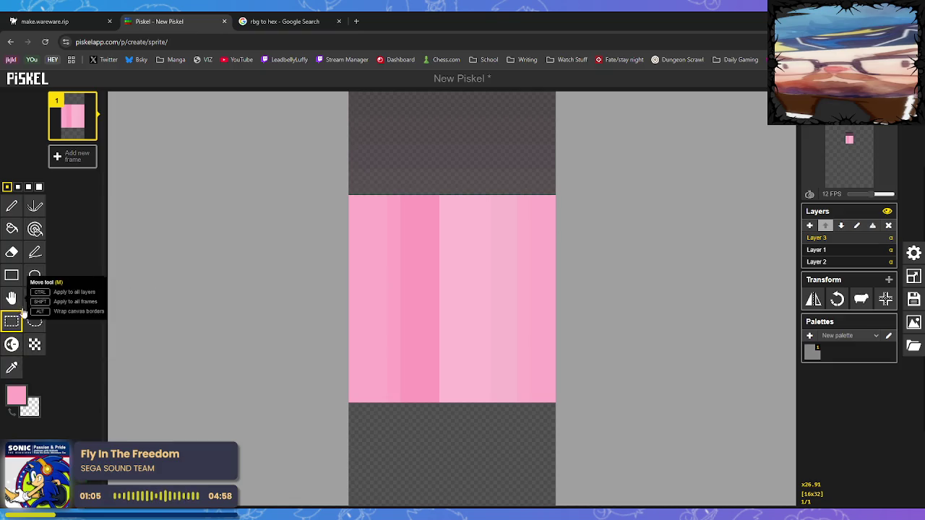
- Select the whole pink block and move it up to the top of the canvas
click(16, 279)
mouse_move(351, 198)
mouse_down()
mouse_move(535, 344)
mouse_move(571, 401)
mouse_move(620, 422)
mouse_up()
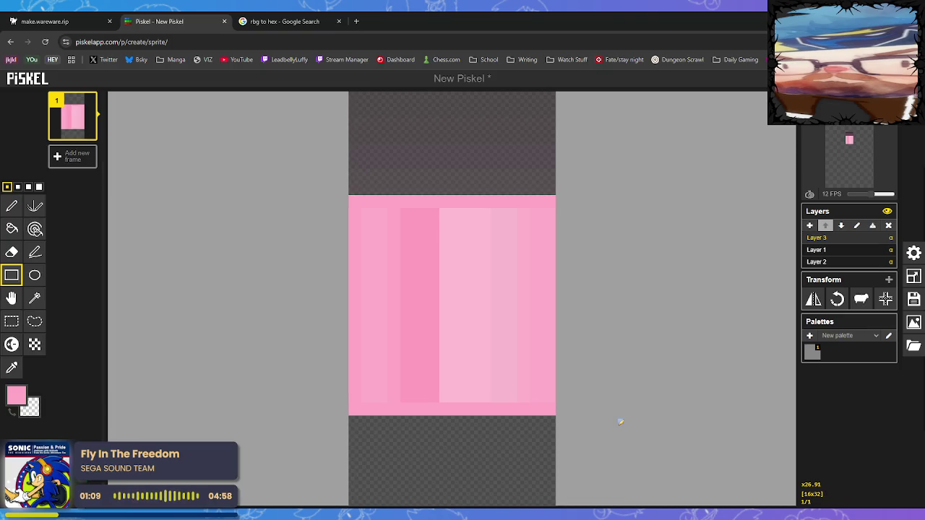
key(ctrl+z)
click(12, 320)
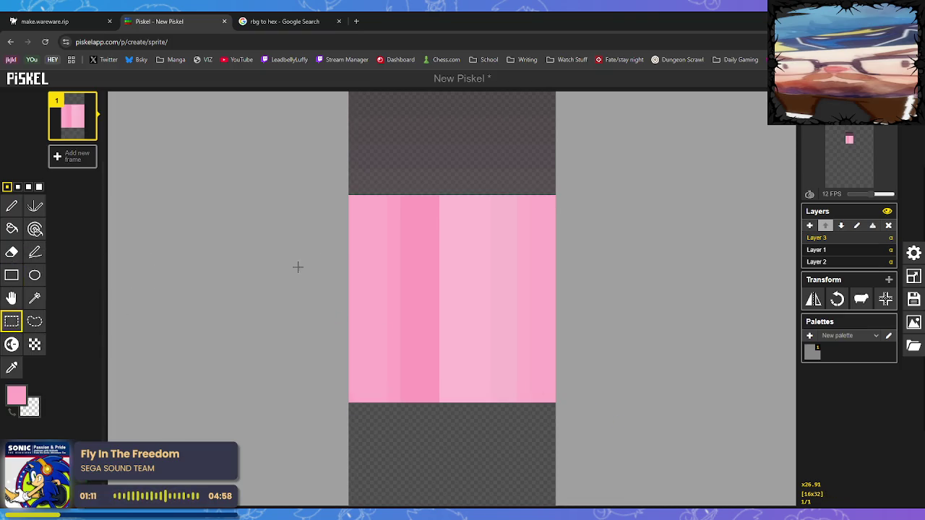
mouse_move(360, 202)
mouse_down()
mouse_move(570, 366)
mouse_move(576, 398)
mouse_up()
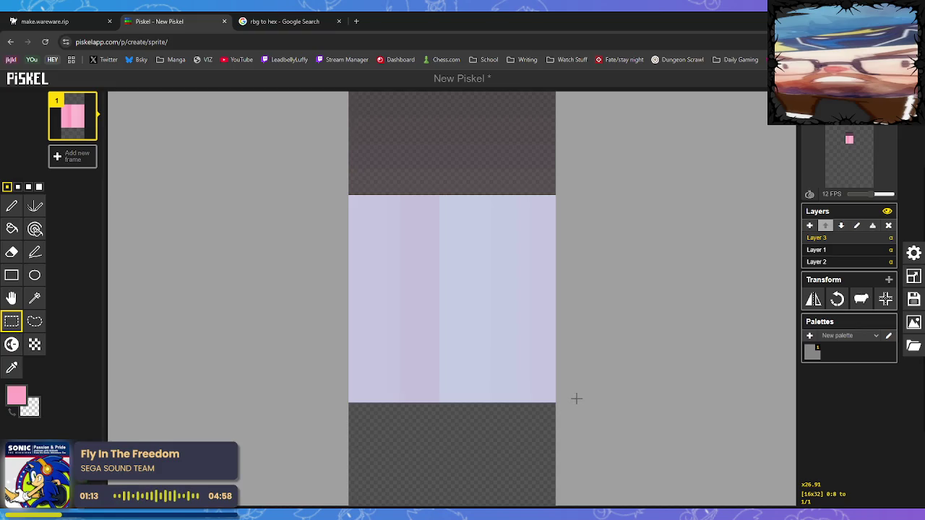
drag(491, 364, 493, 258)
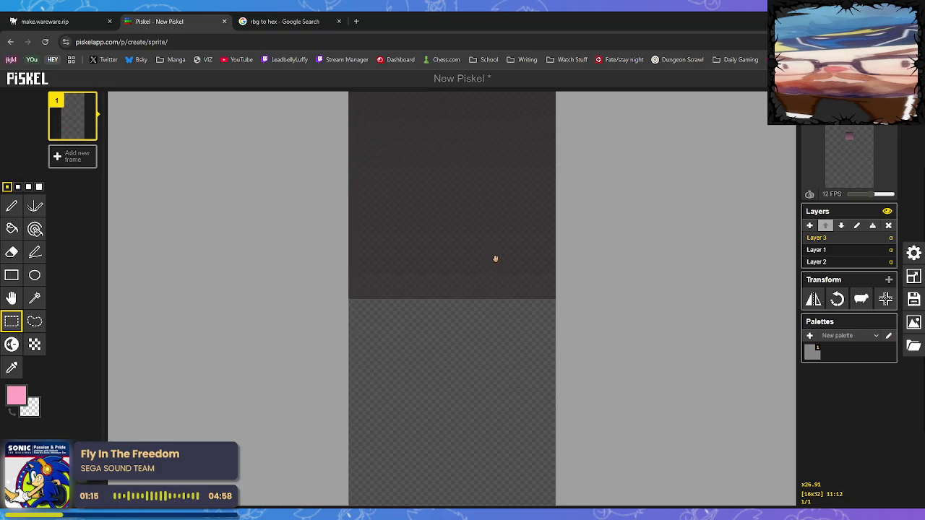
click(551, 337)
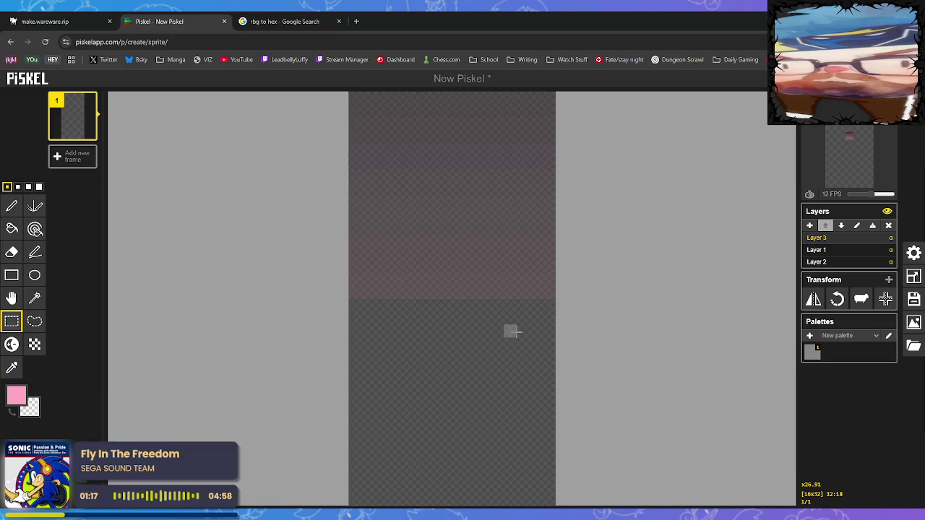
key(ctrl+z)
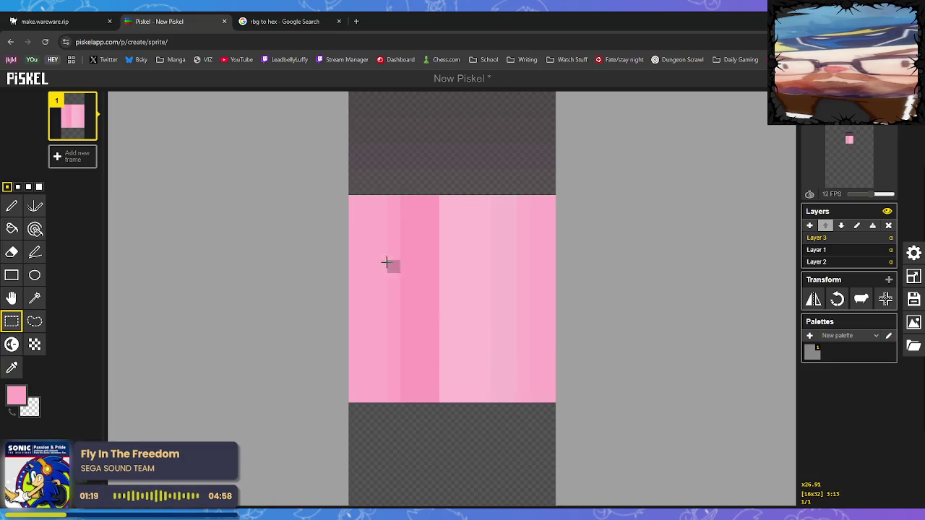
drag(351, 200, 554, 393)
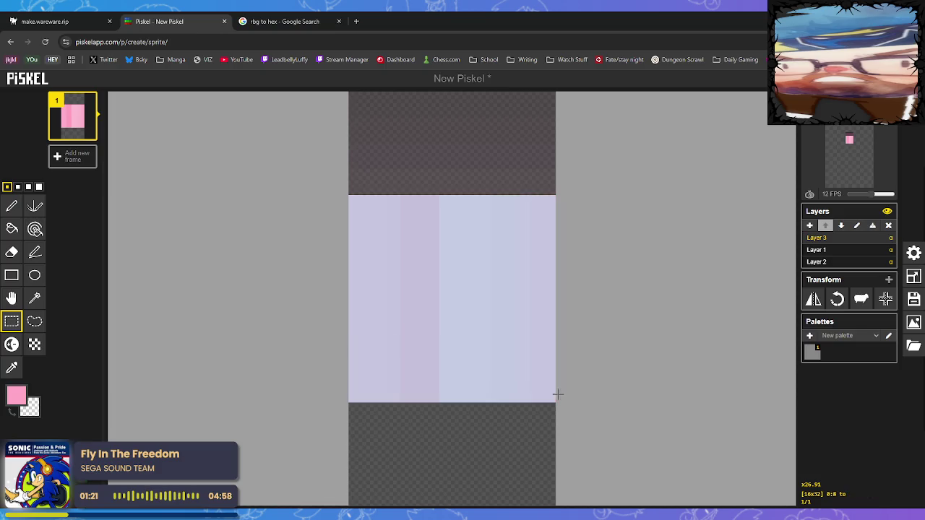
drag(491, 365, 489, 253)
click(473, 328)
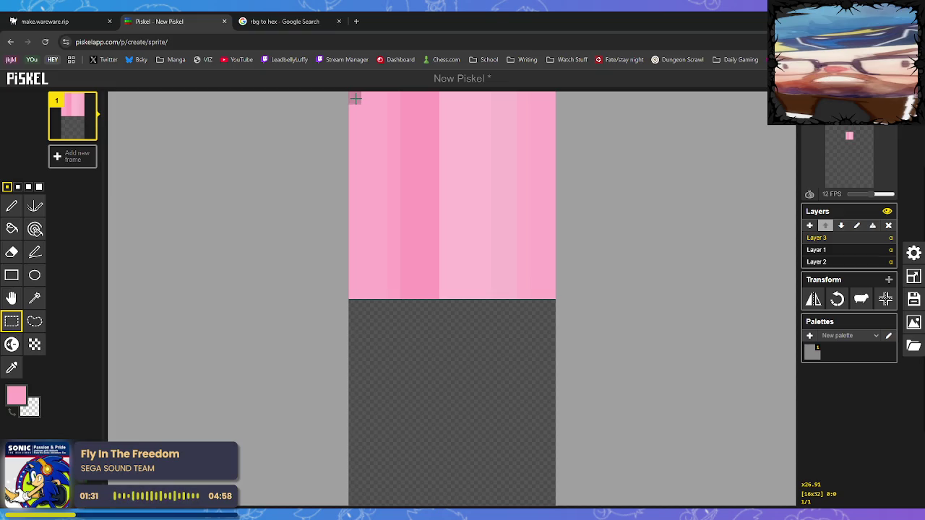
- Check the layout by selecting the pink top 16×16 half and the empty lower half
mouse_move(355, 96)
mouse_down()
mouse_move(461, 173)
mouse_move(554, 289)
mouse_up()
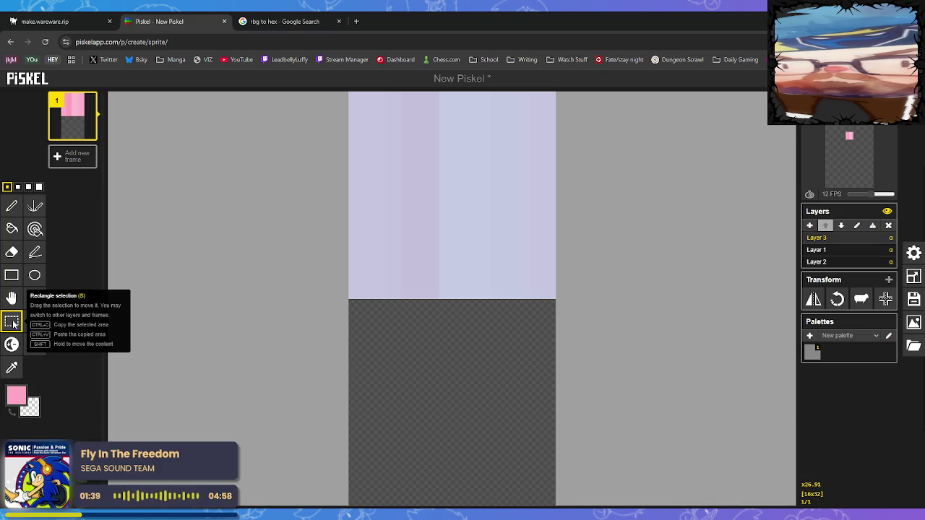
click(354, 306)
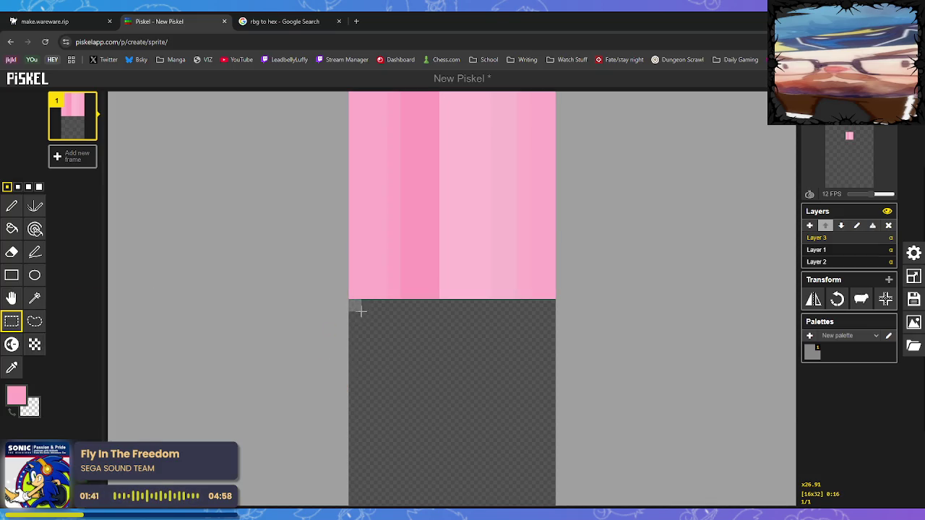
mouse_move(355, 305)
mouse_down()
mouse_move(394, 322)
mouse_move(555, 499)
mouse_up()
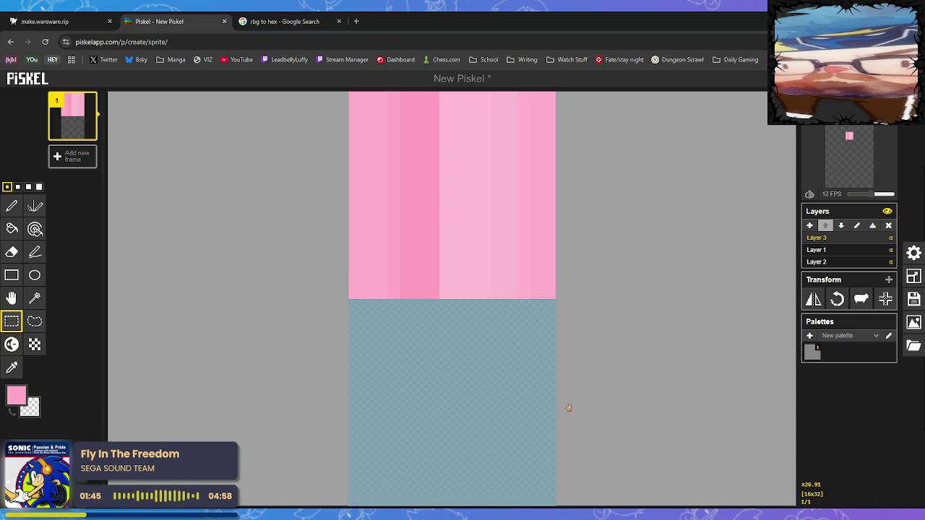
click(529, 264)
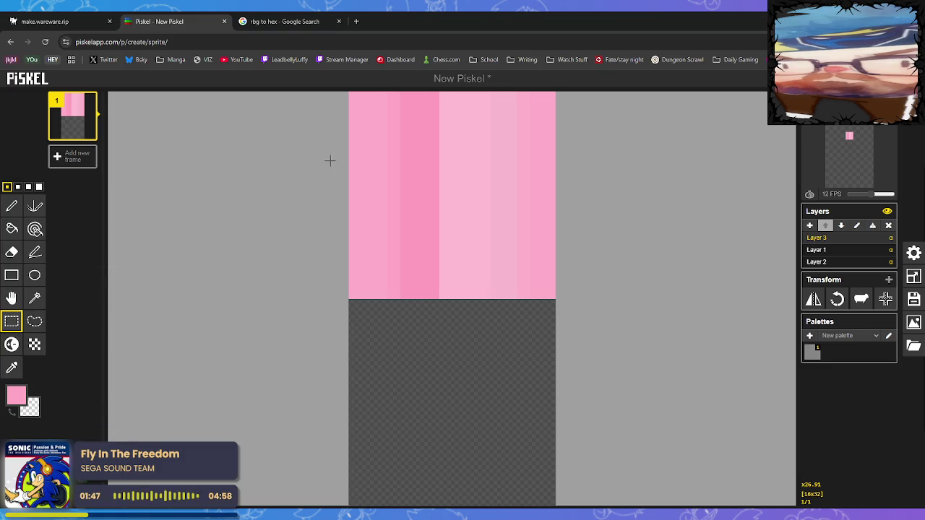
mouse_move(352, 93)
mouse_down()
mouse_move(477, 190)
mouse_move(546, 294)
mouse_up()
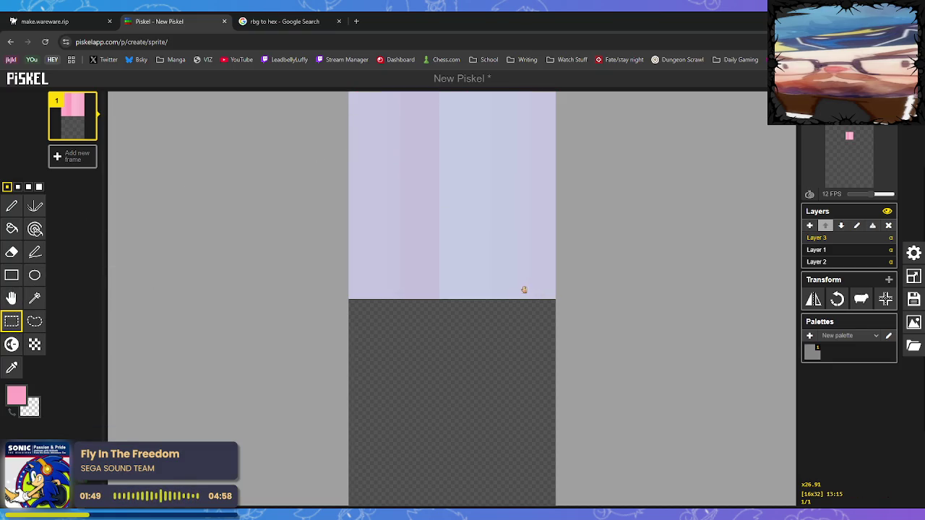
mouse_move(355, 301)
mouse_down()
mouse_move(538, 502)
mouse_move(548, 494)
mouse_up()
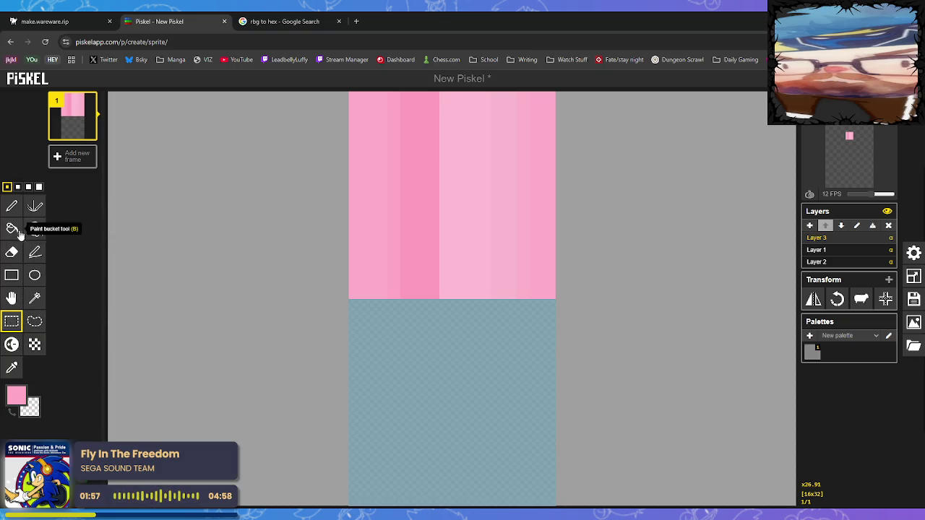
- Select same-colour regions with the Magic wand, shifting the left pink column one pixel right
click(35, 298)
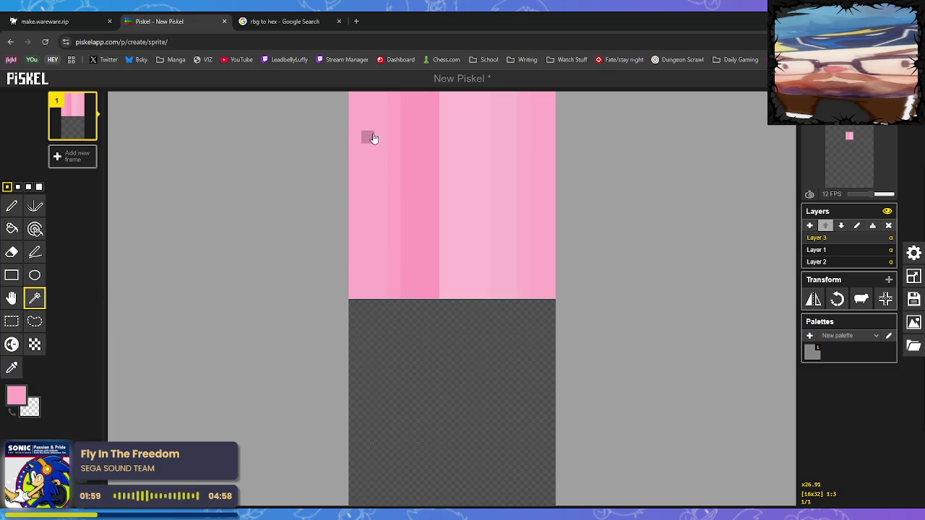
click(362, 314)
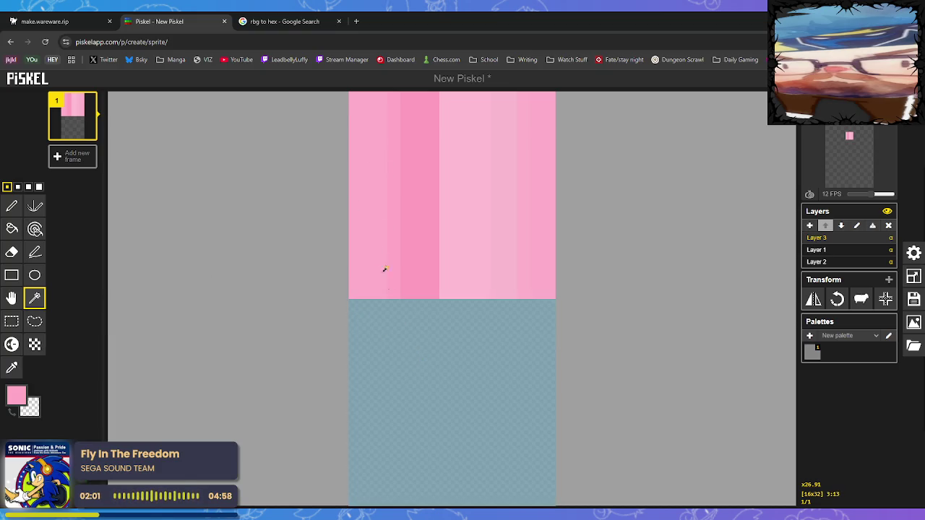
click(369, 105)
mouse_move(384, 195)
mouse_down()
mouse_move(448, 198)
mouse_move(386, 190)
mouse_up()
click(329, 114)
click(353, 97)
click(547, 289)
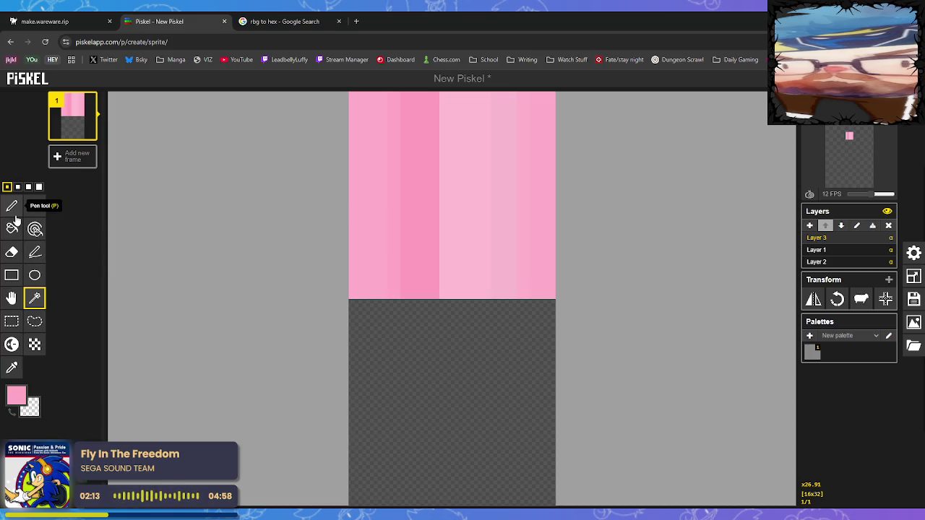
- Select the pink block with a rectangle and drag it down into the lower half
click(12, 321)
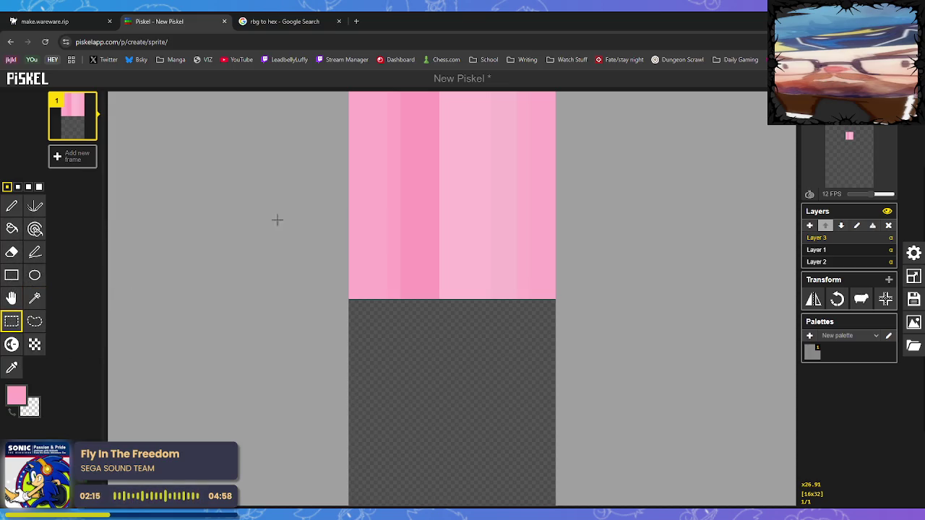
drag(352, 106, 552, 296)
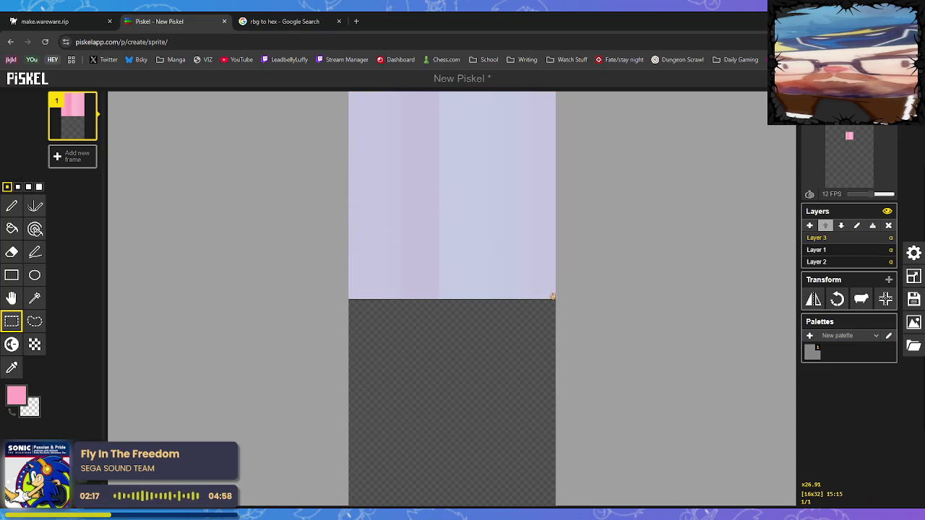
mouse_move(488, 259)
mouse_down()
mouse_move(501, 308)
mouse_move(485, 456)
mouse_up()
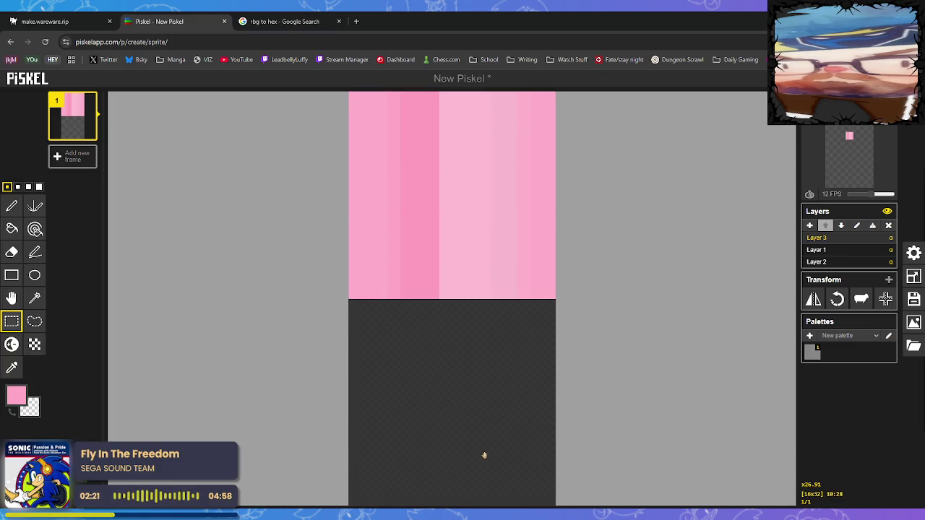
click(638, 379)
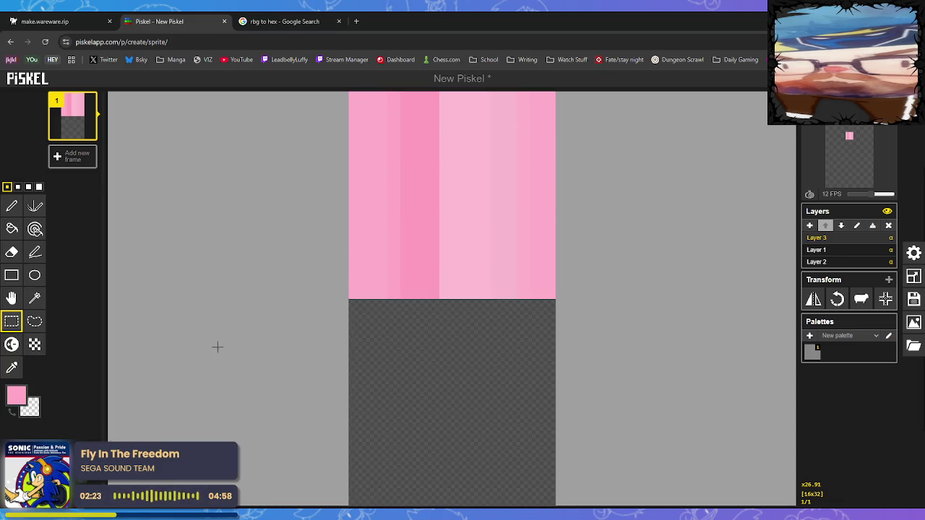
mouse_move(354, 98)
mouse_down()
mouse_move(536, 290)
mouse_move(502, 353)
mouse_move(492, 452)
mouse_move(497, 446)
mouse_up()
click(469, 265)
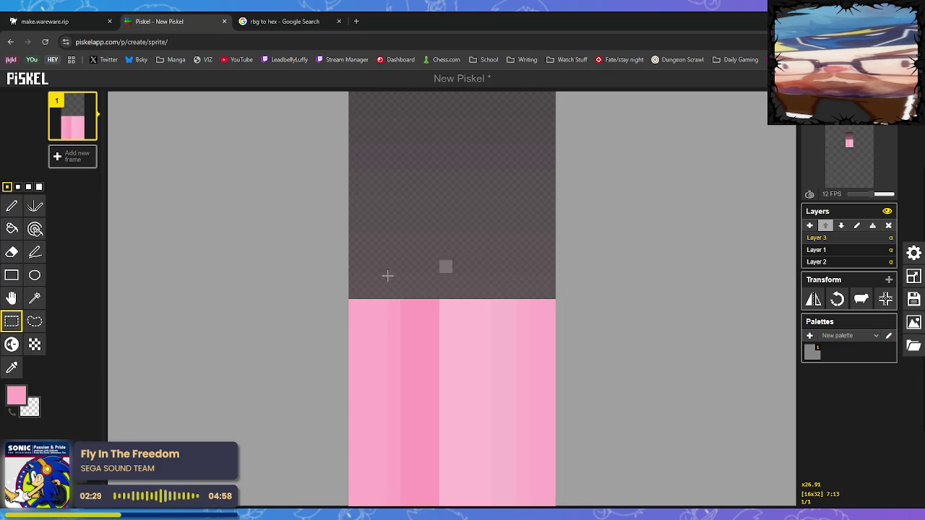
- Paint checkered dither strokes over the pink stripes, undoing each attempt including the final diagonal pattern
click(34, 345)
mouse_move(381, 357)
mouse_down()
mouse_move(469, 371)
mouse_move(470, 344)
mouse_up()
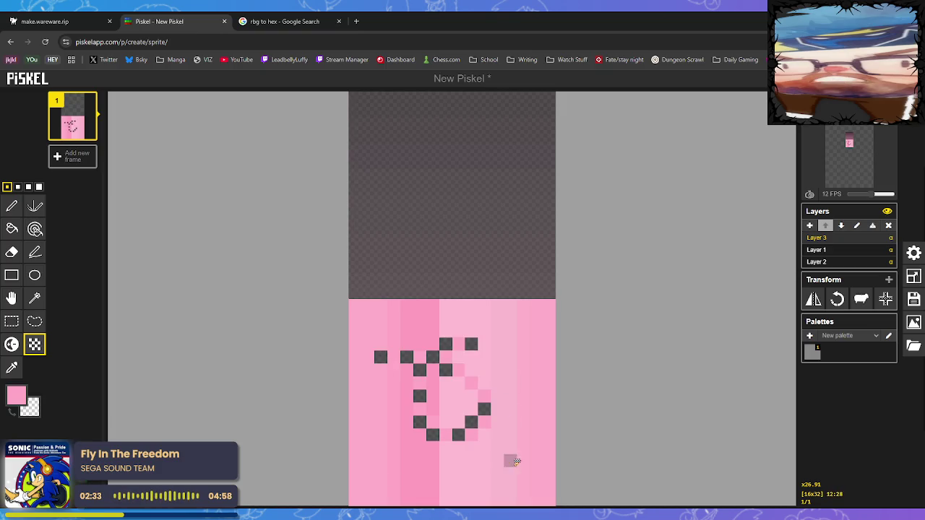
key(ctrl+z)
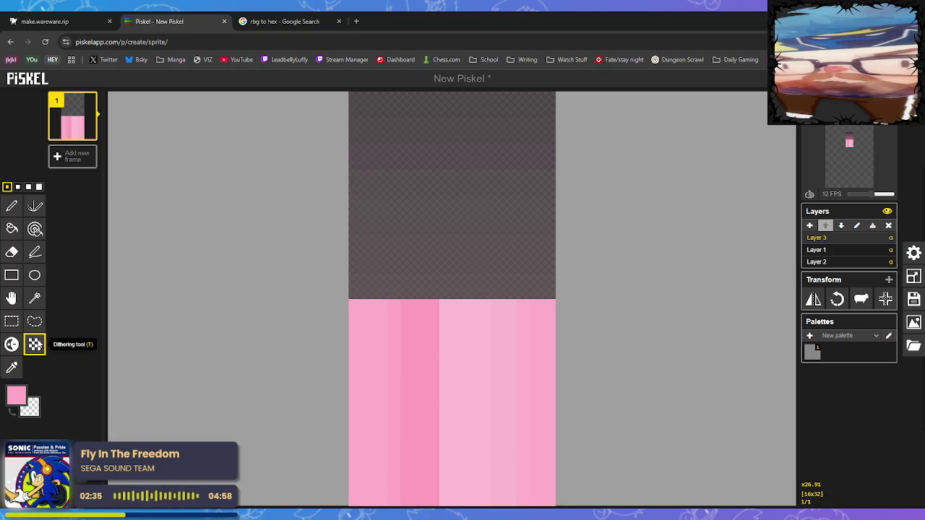
mouse_move(394, 343)
mouse_down()
mouse_move(474, 325)
mouse_move(423, 448)
mouse_move(407, 331)
mouse_up()
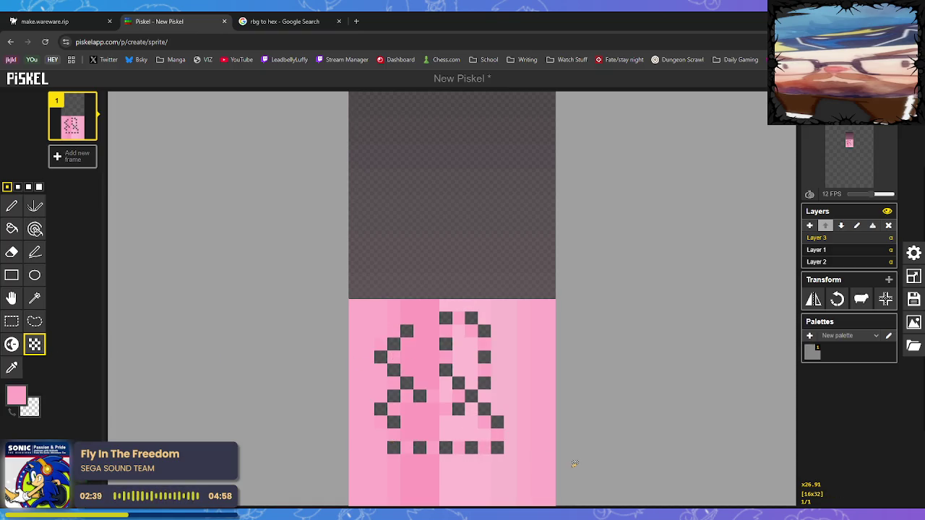
mouse_move(431, 383)
mouse_down()
mouse_move(401, 311)
mouse_move(451, 370)
mouse_move(368, 377)
mouse_move(380, 459)
mouse_move(355, 383)
mouse_move(408, 434)
mouse_up()
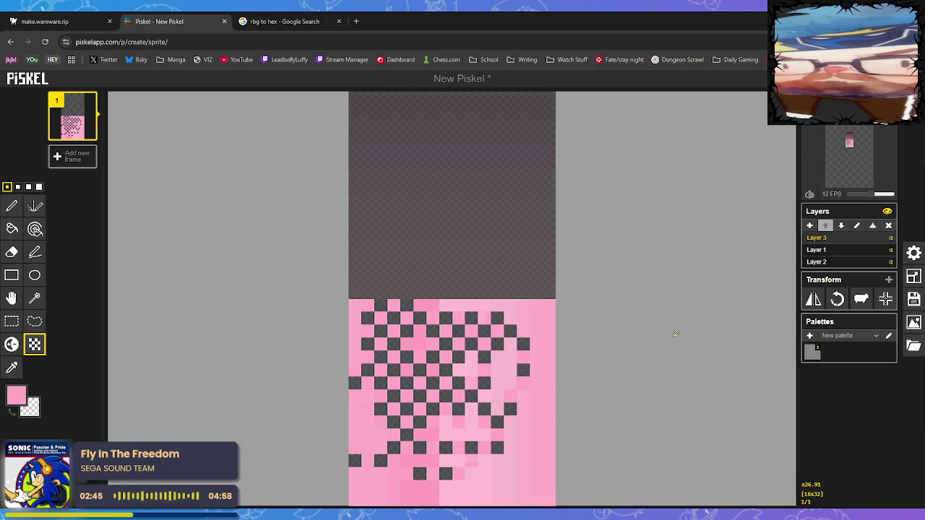
key(ctrl+z)
key(ctrl+z)
key(ctrl+z)
mouse_move(353, 302)
mouse_down()
mouse_move(551, 500)
mouse_move(470, 440)
mouse_move(400, 492)
mouse_move(422, 341)
mouse_move(388, 286)
mouse_move(425, 418)
mouse_move(470, 477)
mouse_move(423, 448)
mouse_move(527, 378)
mouse_move(443, 359)
mouse_move(446, 370)
mouse_move(524, 409)
mouse_move(586, 404)
mouse_up()
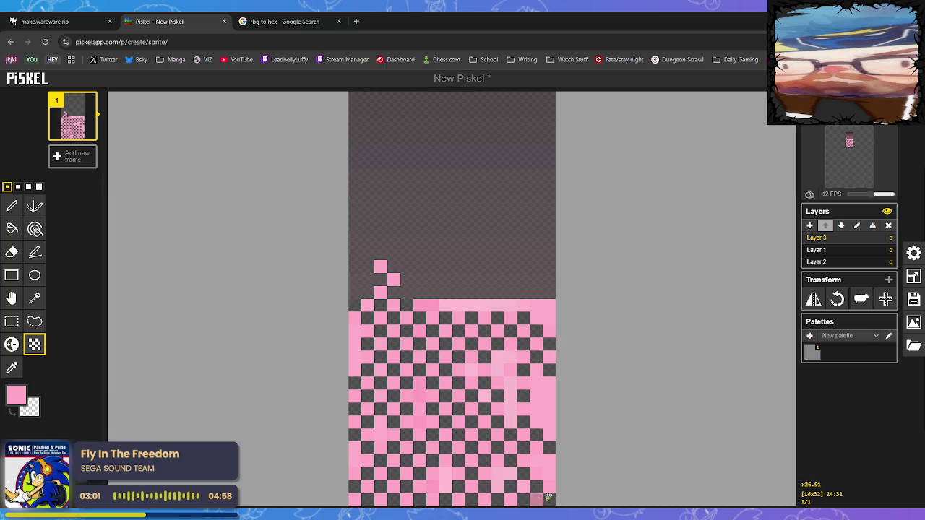
scroll(555, 496, down, 2)
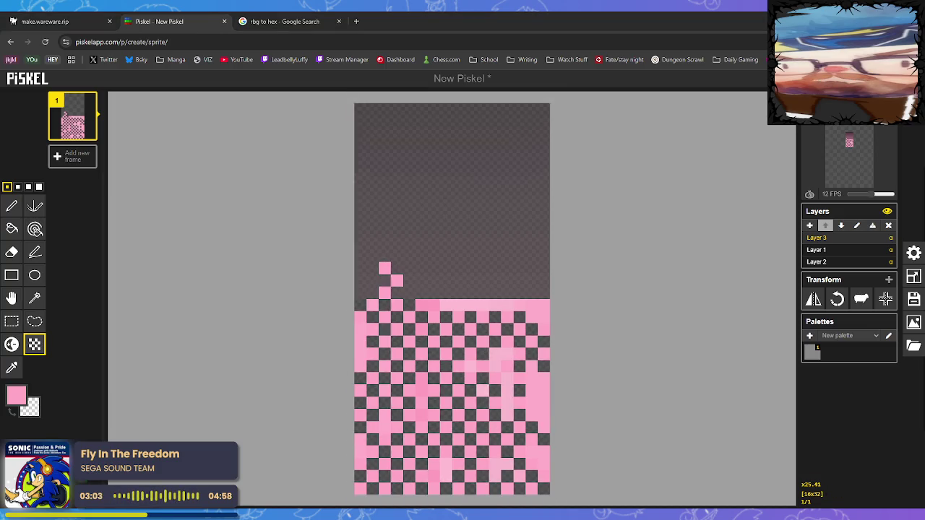
key(ctrl+z)
key(ctrl+z)
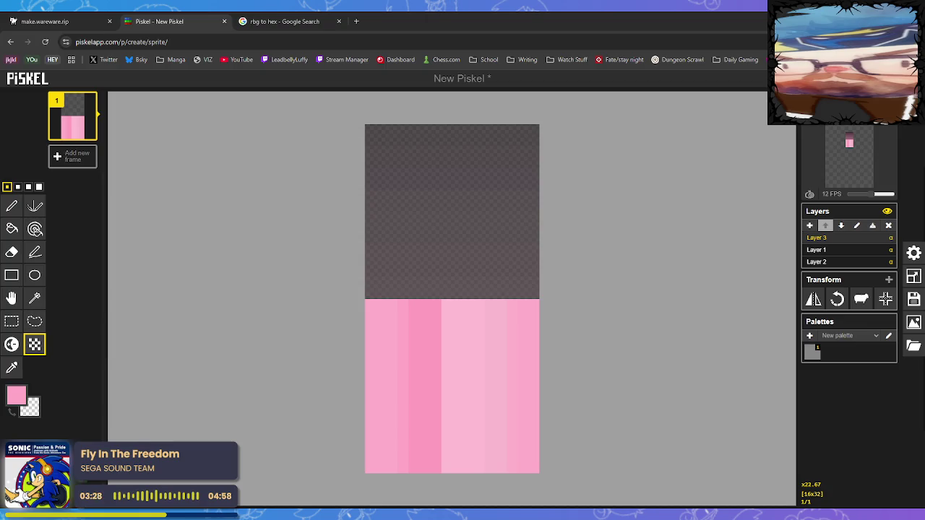
drag(371, 304, 480, 412)
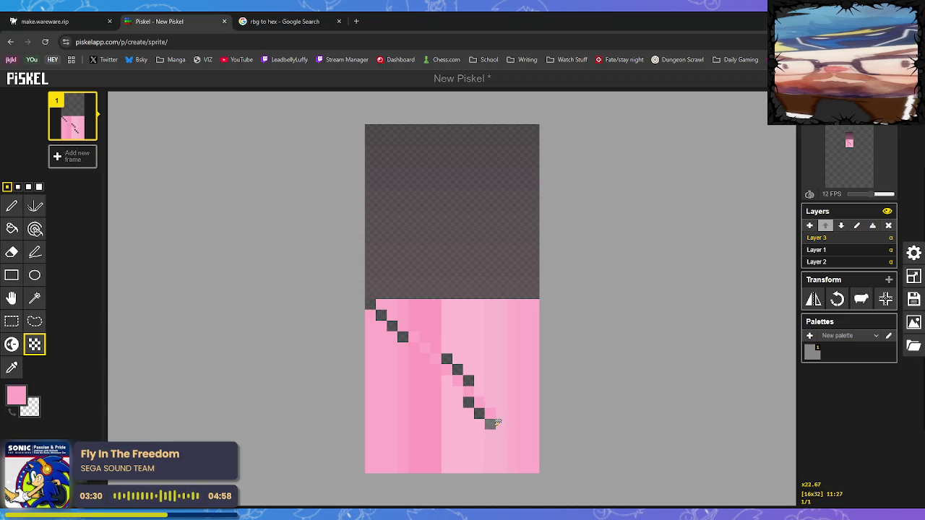
key(ctrl+z)
click(12, 321)
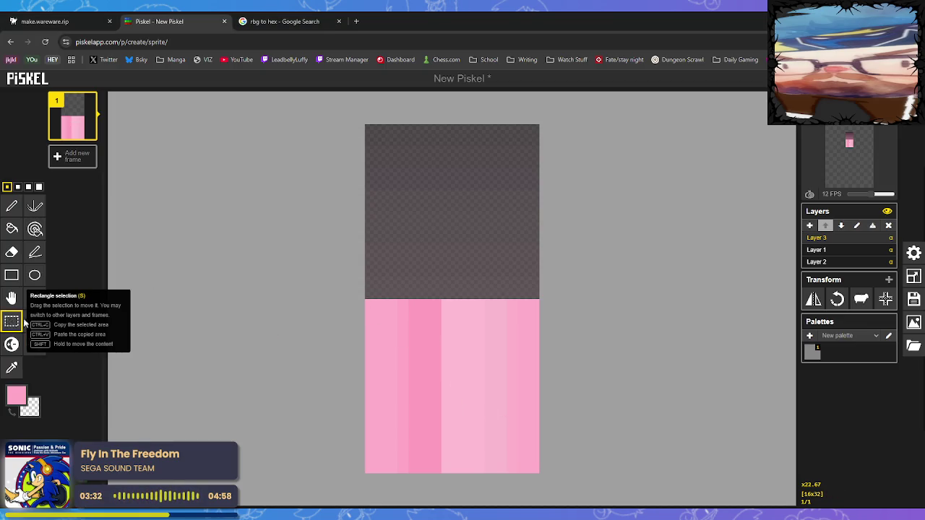
mouse_move(369, 307)
mouse_down()
mouse_move(390, 314)
mouse_move(537, 465)
mouse_up()
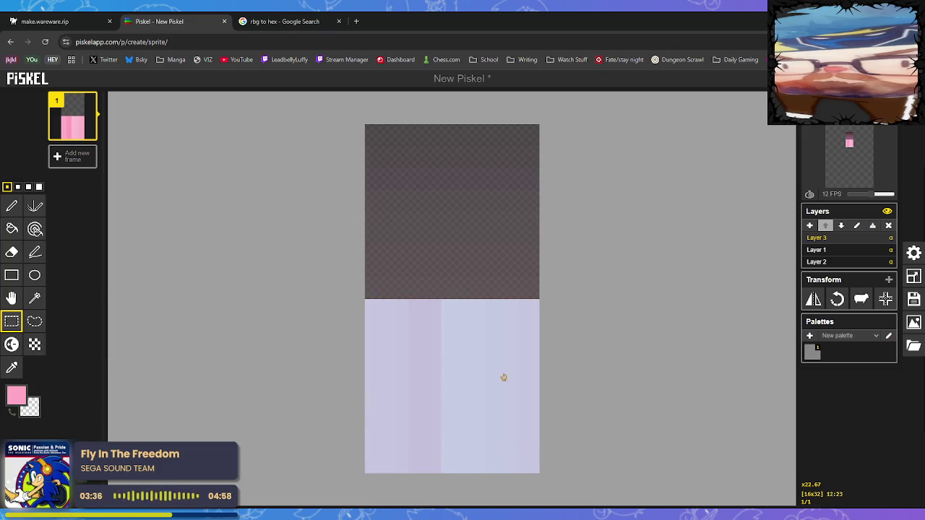
mouse_move(369, 128)
mouse_down()
mouse_move(543, 290)
mouse_move(536, 299)
mouse_up()
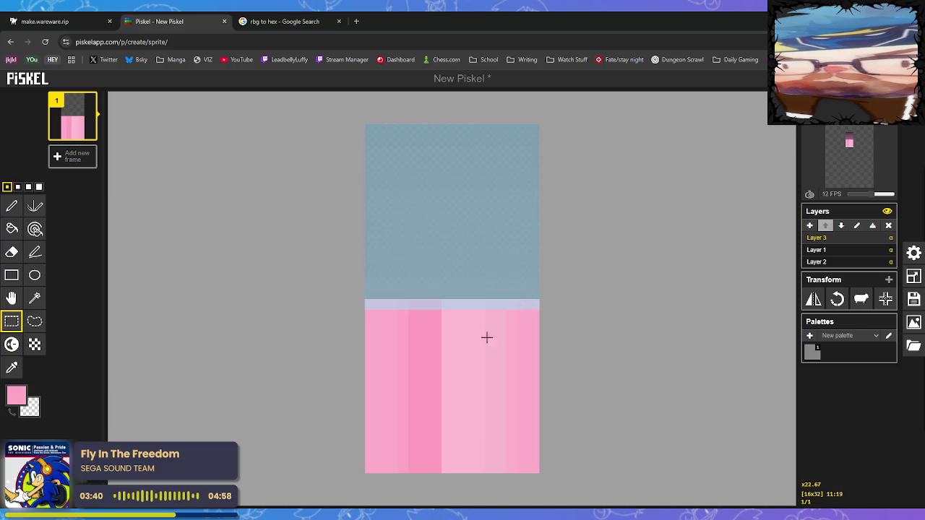
drag(371, 306, 528, 462)
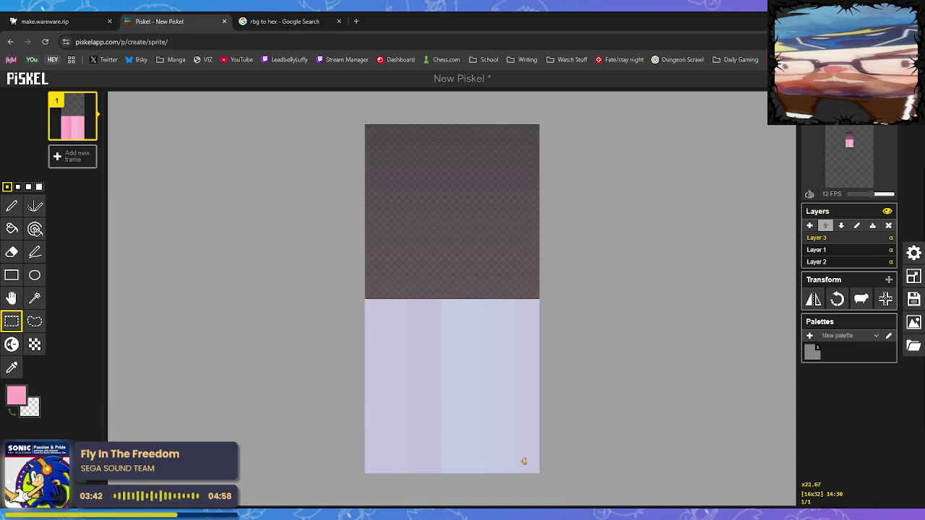
click(468, 425)
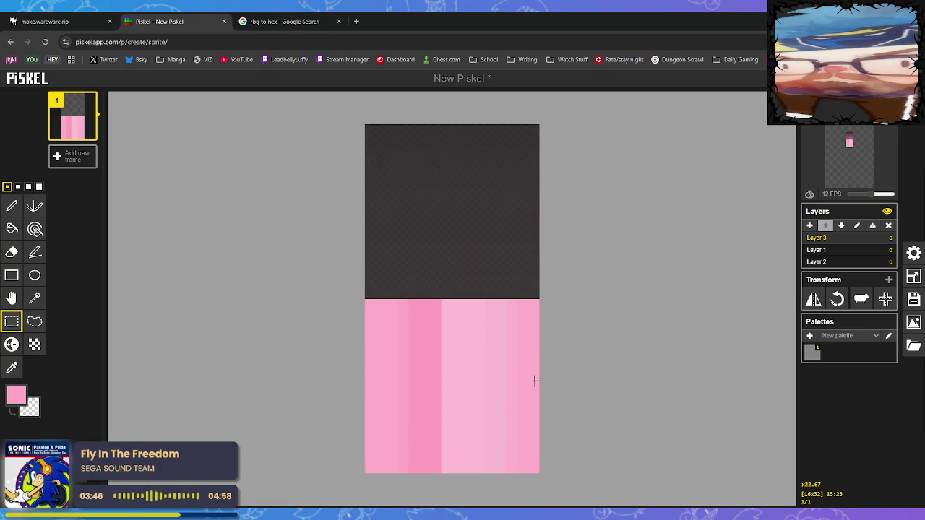
click(525, 380)
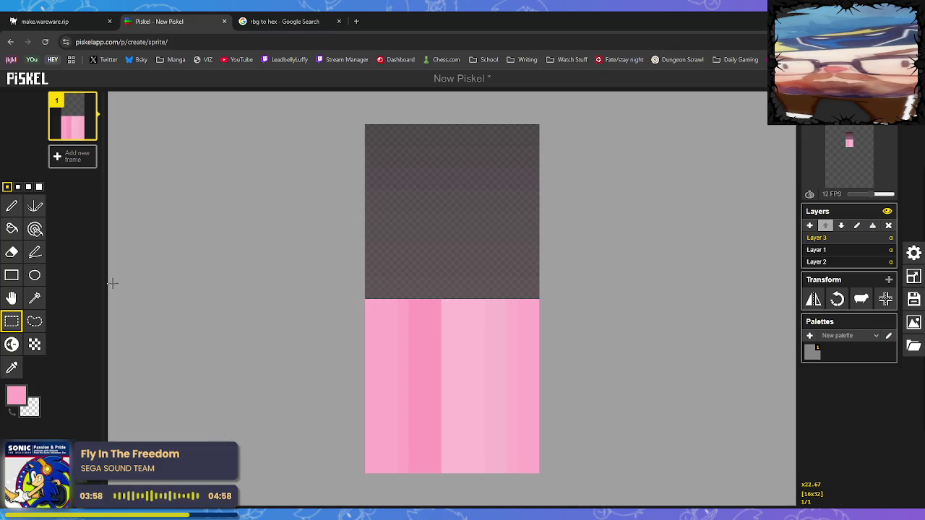
- Fill the dark top half with pink and extend the first lighter-pink strip upward
click(36, 229)
click(380, 204)
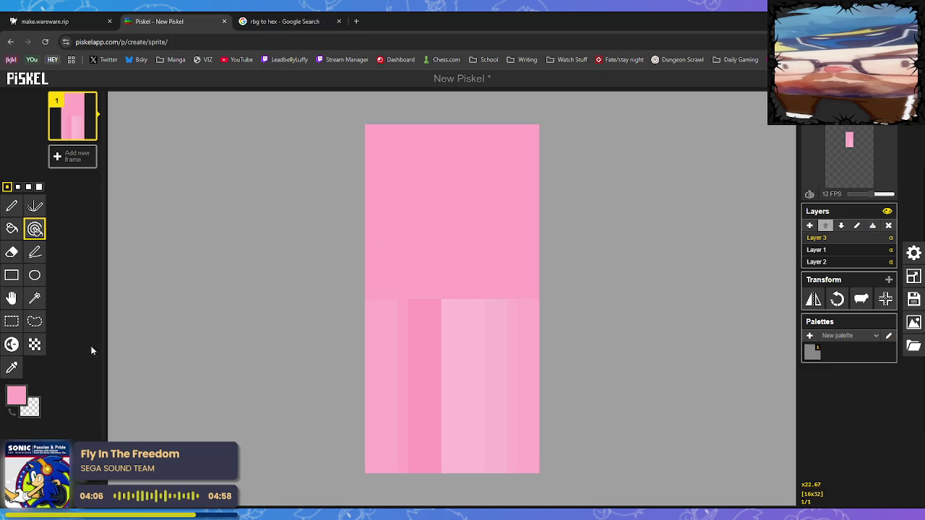
click(12, 368)
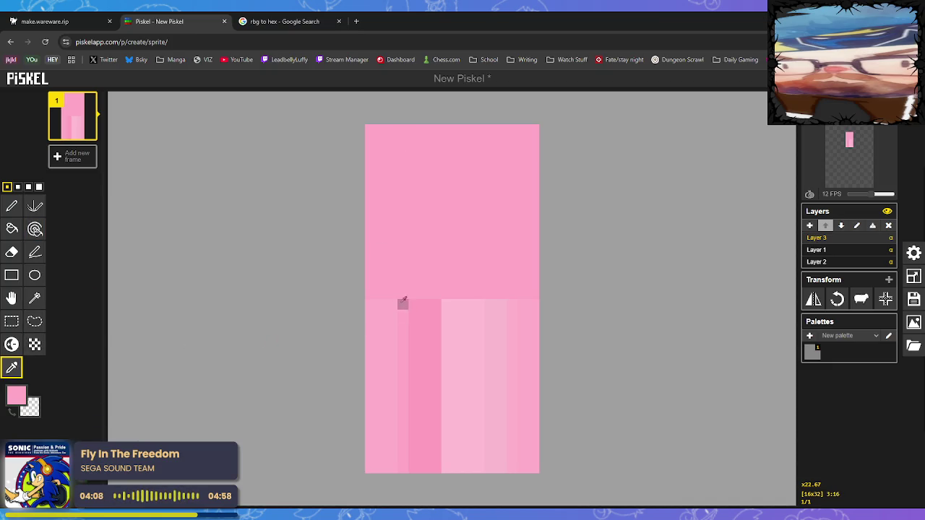
click(8, 206)
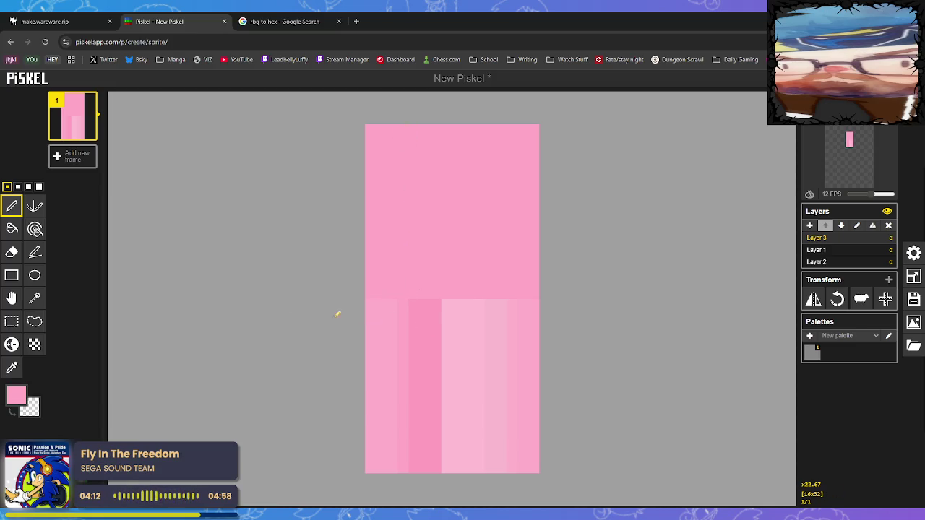
click(11, 368)
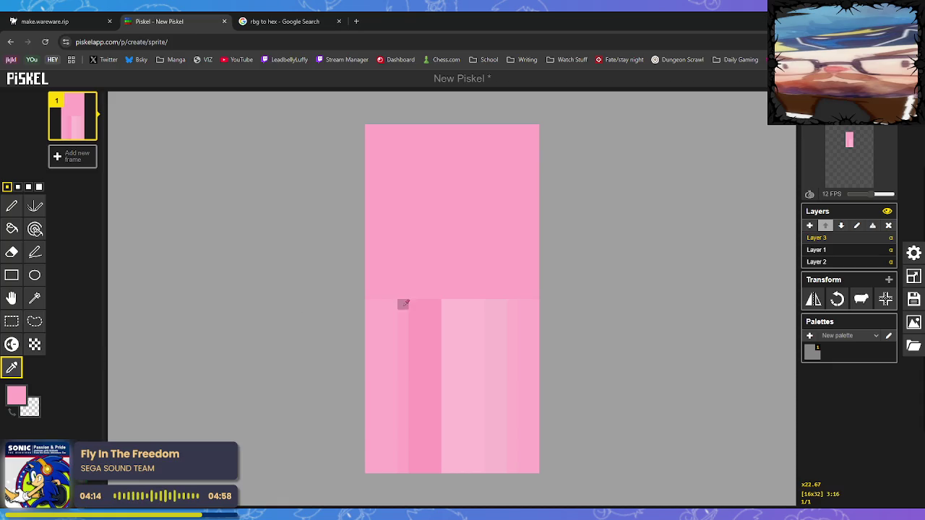
click(12, 207)
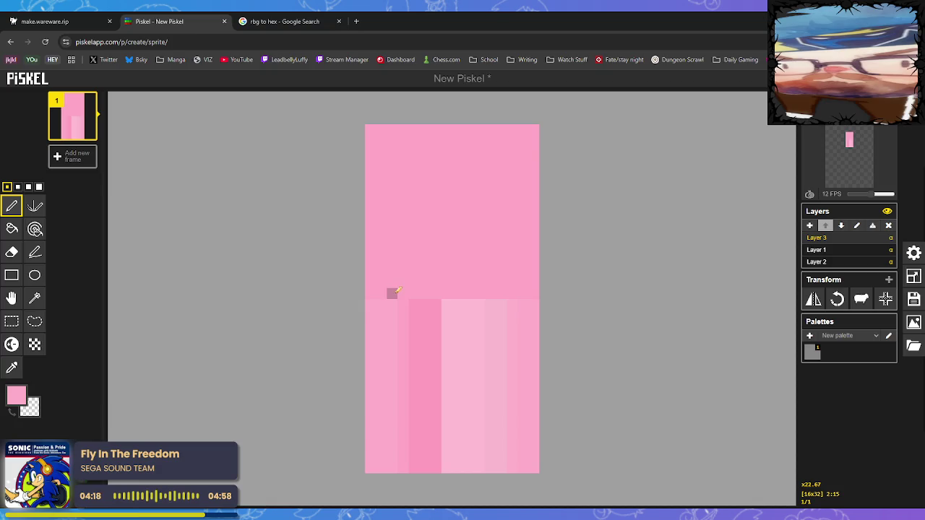
drag(395, 282, 391, 236)
drag(393, 162, 391, 230)
- Sample the darker stripe pink and extend that stripe's column up to the sprite top
click(11, 229)
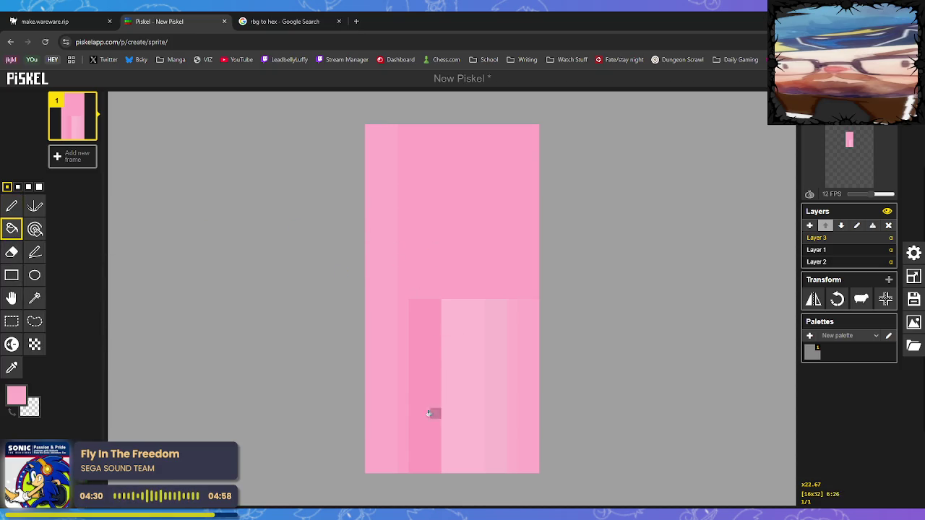
click(12, 367)
click(424, 315)
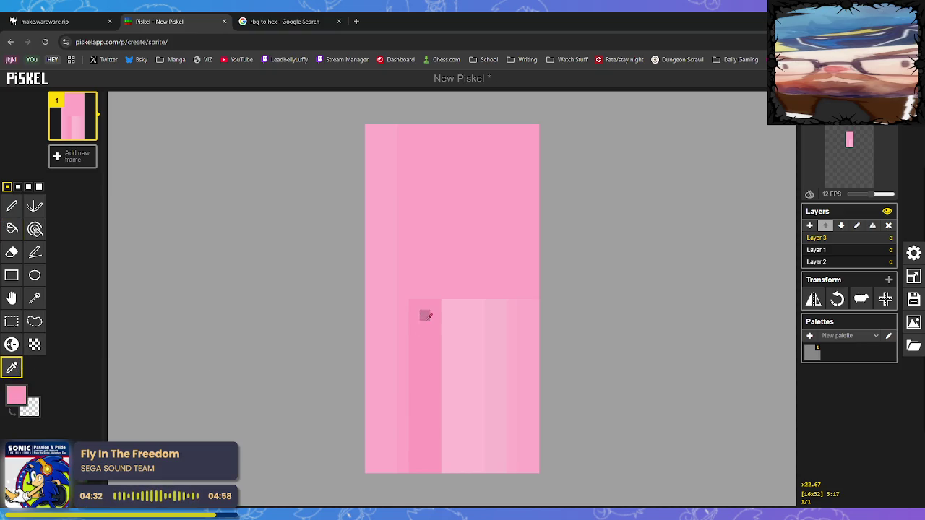
click(414, 288)
click(423, 334)
key(p)
mouse_move(415, 157)
mouse_down()
mouse_move(413, 141)
mouse_move(436, 294)
mouse_move(429, 160)
mouse_up()
mouse_move(436, 250)
mouse_down()
mouse_move(434, 272)
mouse_move(436, 226)
mouse_up()
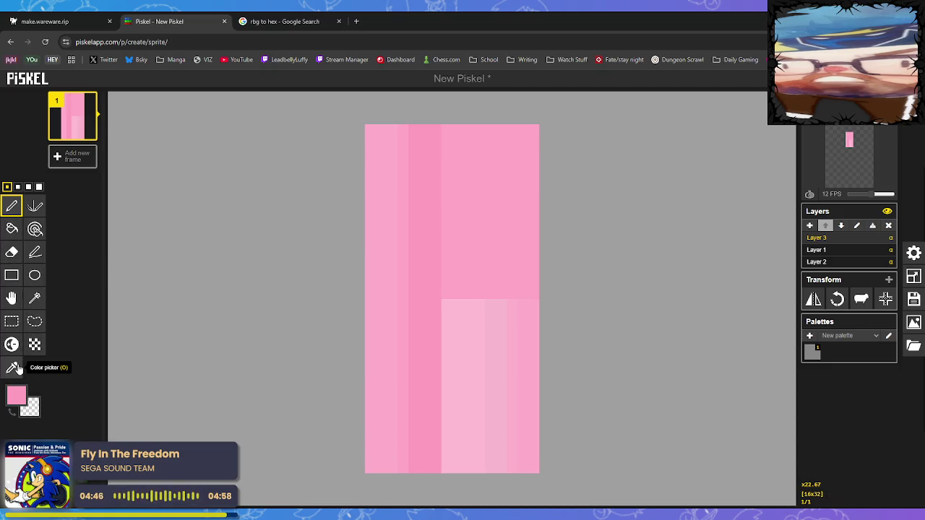
- Draw straight light-pink strips up to the top of the sprite, redoing uneven strokes
key(o)
click(446, 304)
key(p)
drag(446, 292, 442, 191)
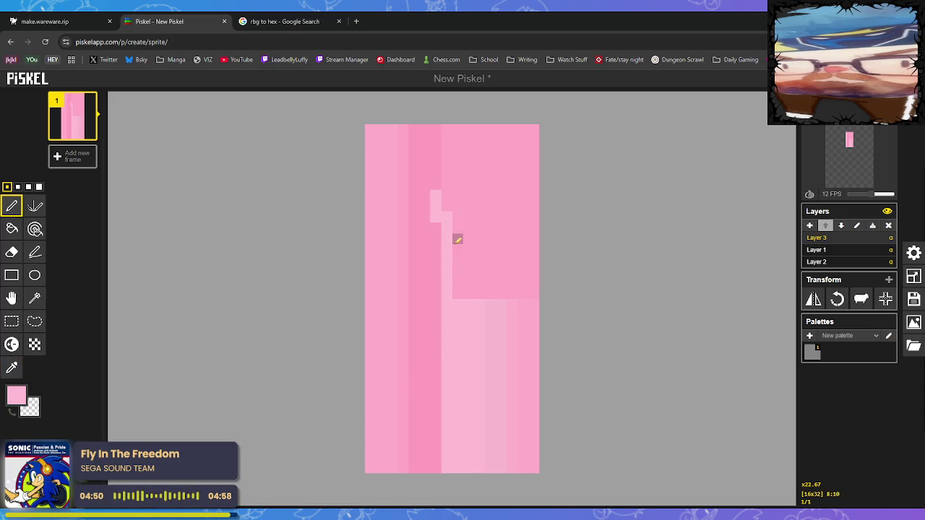
key(ctrl+z)
drag(446, 294, 452, 136)
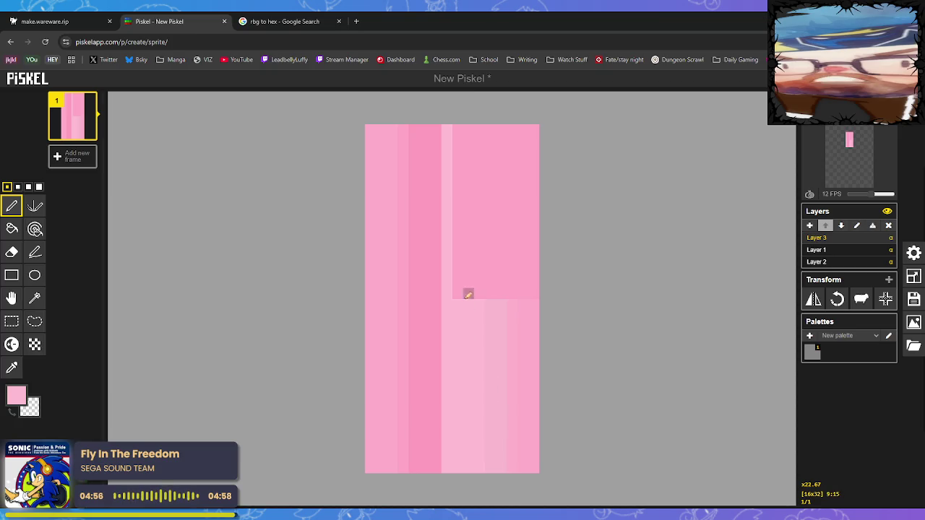
mouse_move(458, 294)
mouse_down()
mouse_move(467, 206)
mouse_move(458, 194)
mouse_up()
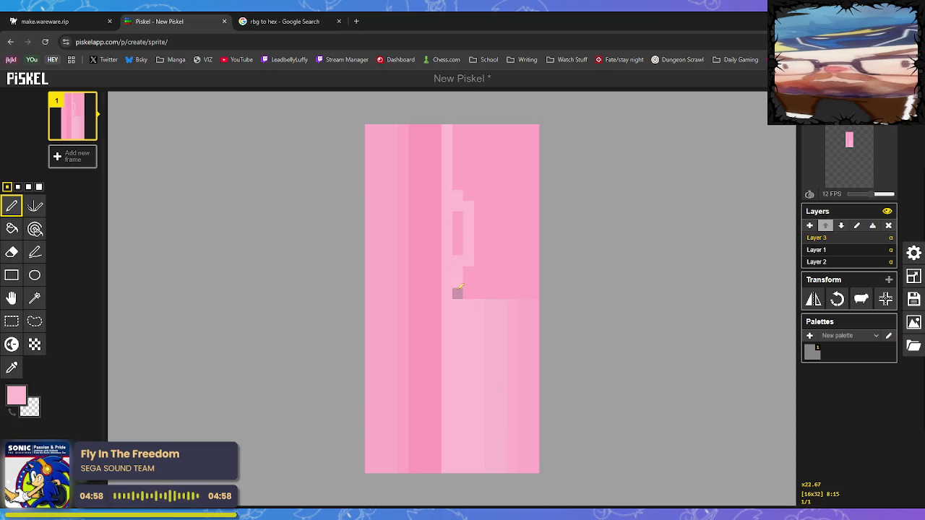
key(ctrl+z)
drag(456, 300, 456, 131)
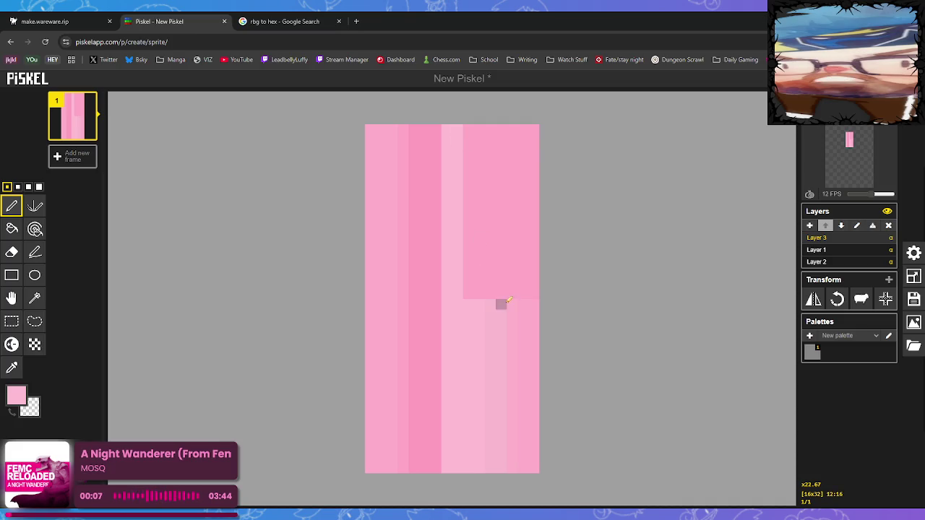
- Extend the remaining stripe columns on the right up toward the sprite's top edge
key(o)
key(p)
drag(468, 295, 467, 129)
drag(479, 293, 479, 132)
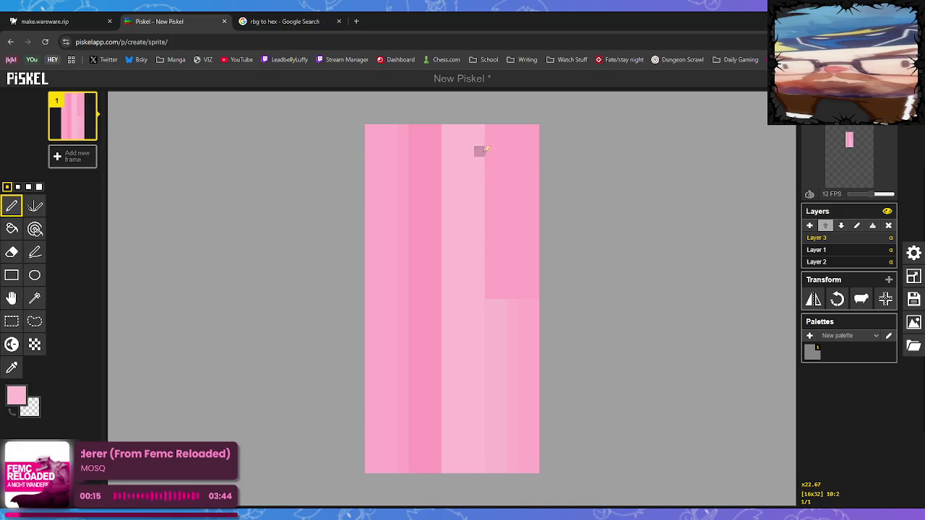
key(o)
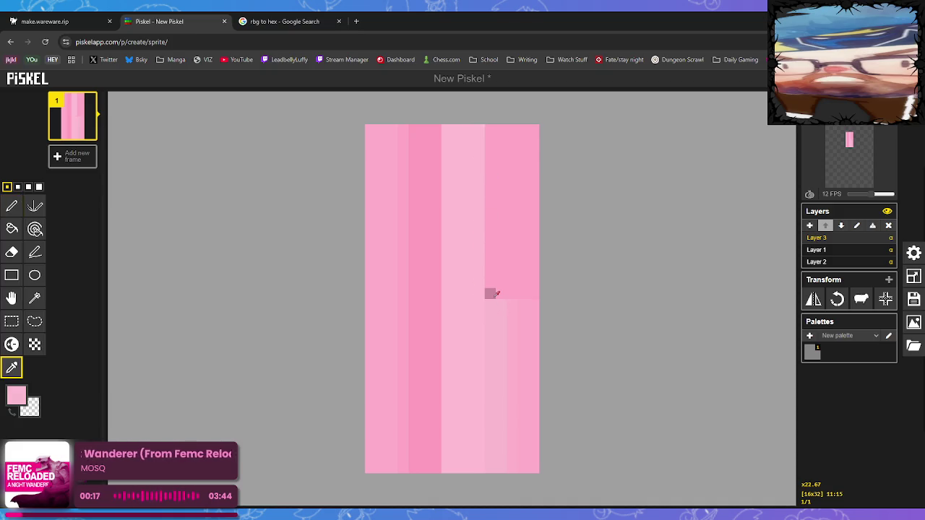
key(p)
drag(494, 293, 496, 127)
drag(501, 293, 502, 127)
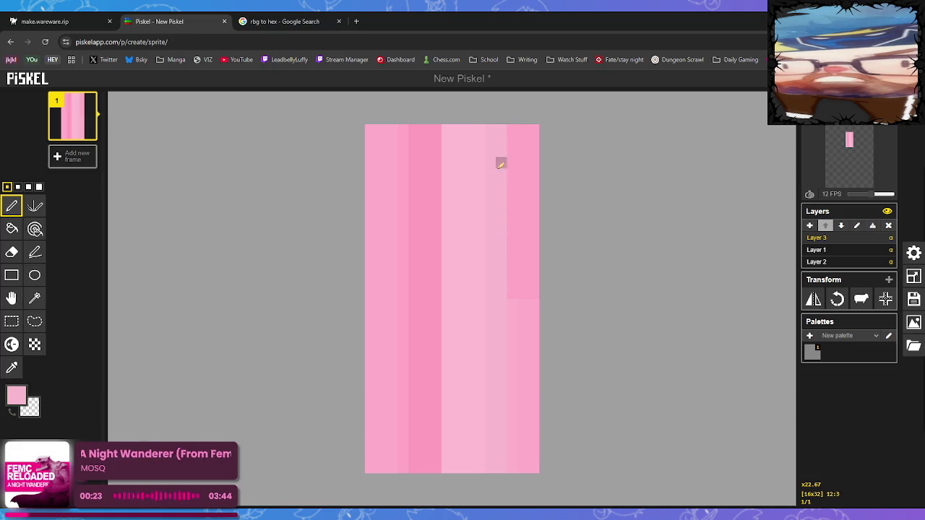
key(o)
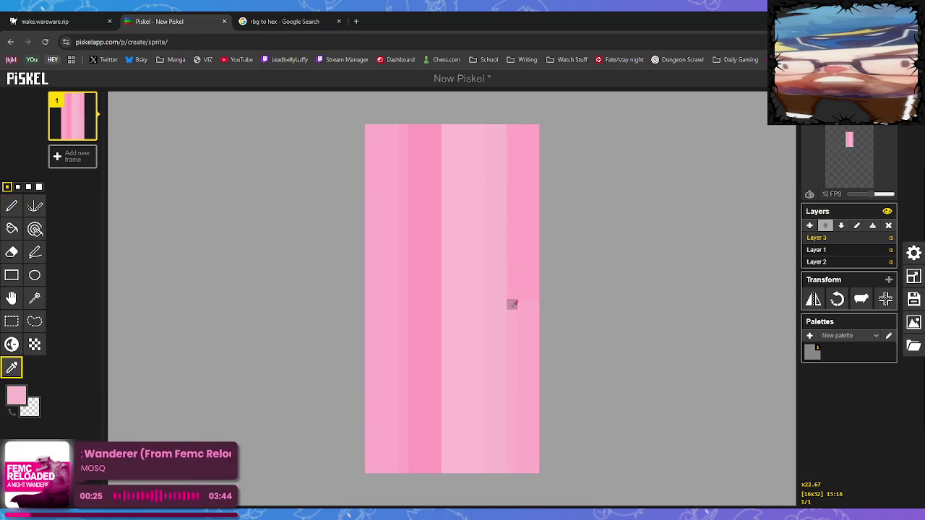
click(515, 295)
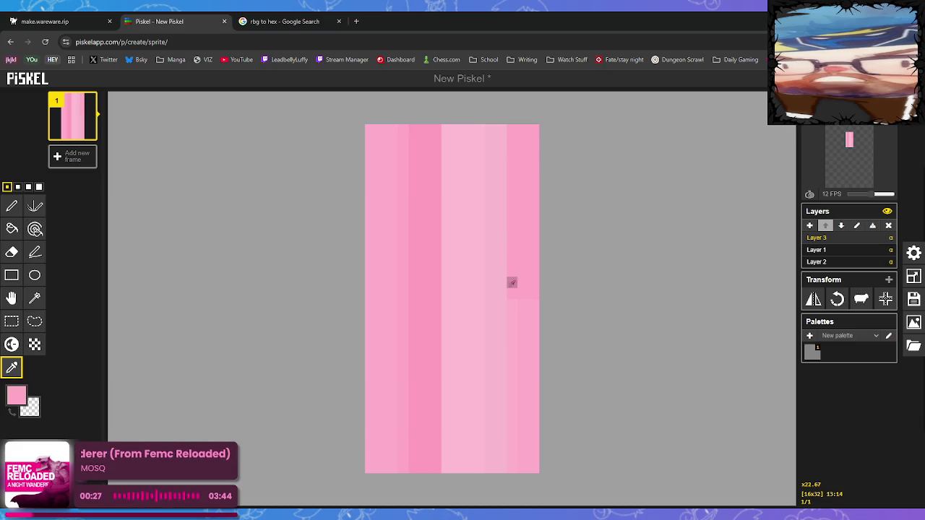
key(p)
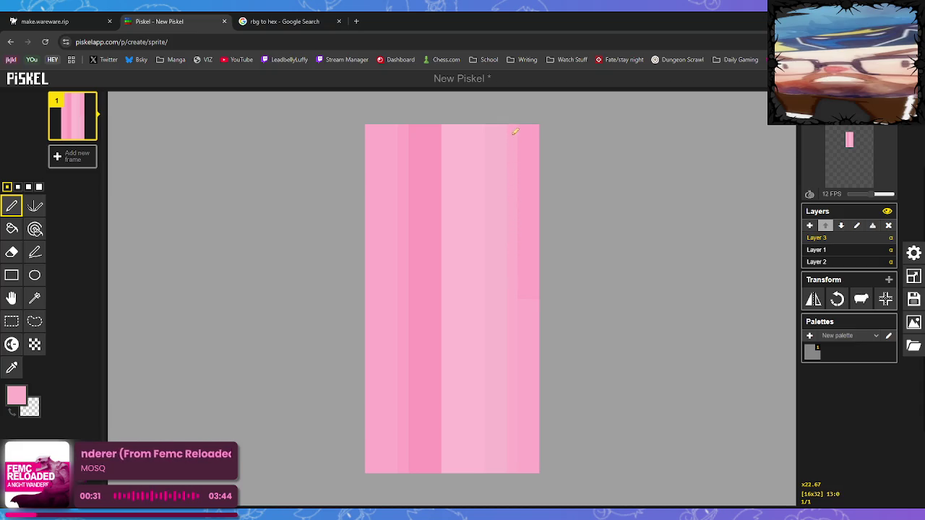
key(o)
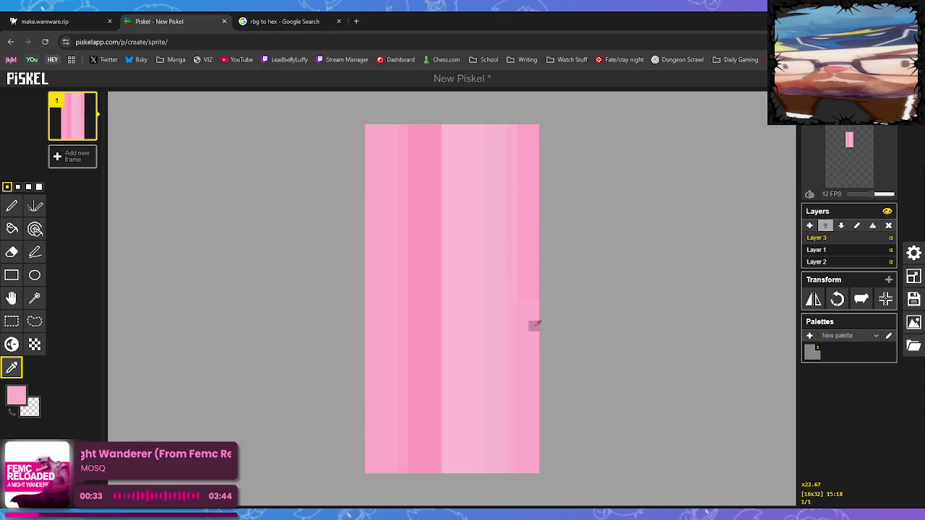
key(p)
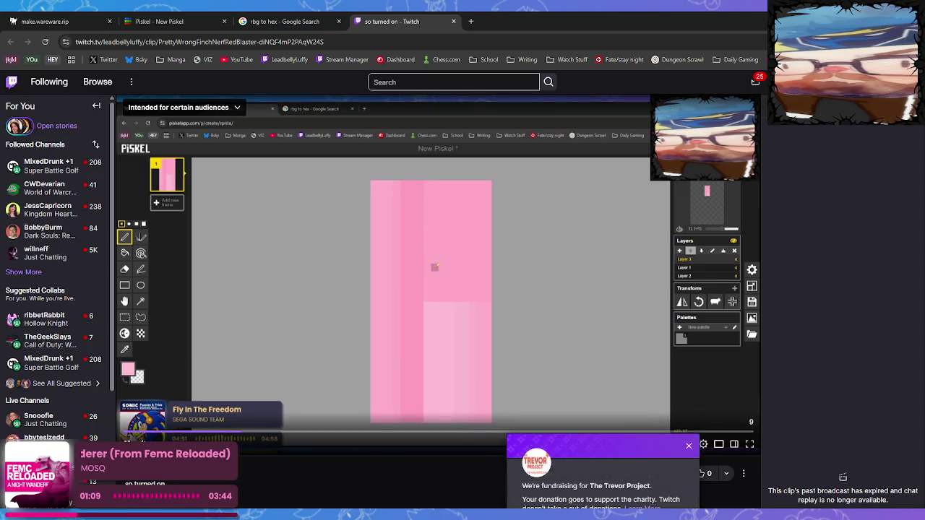
- Dismiss the popup covering the Twitch clip and close the clip's tab
click(688, 450)
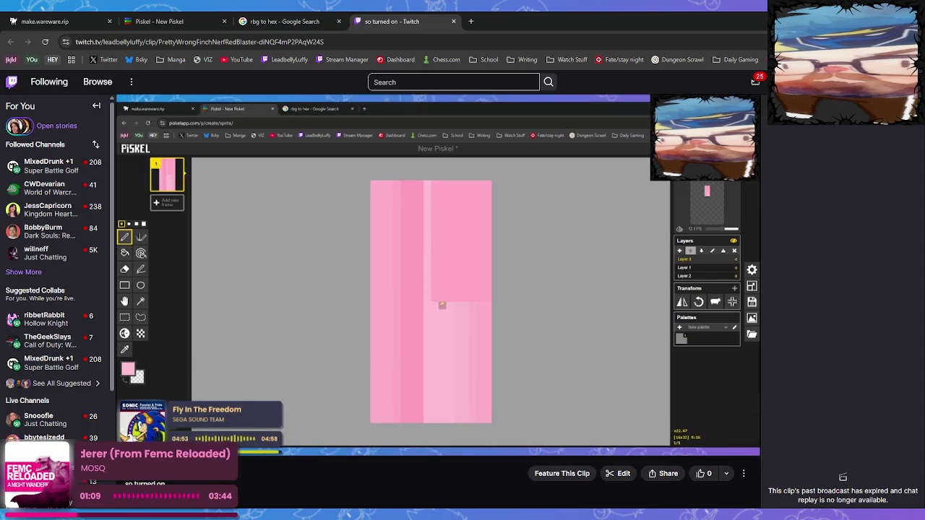
mouse_move(688, 433)
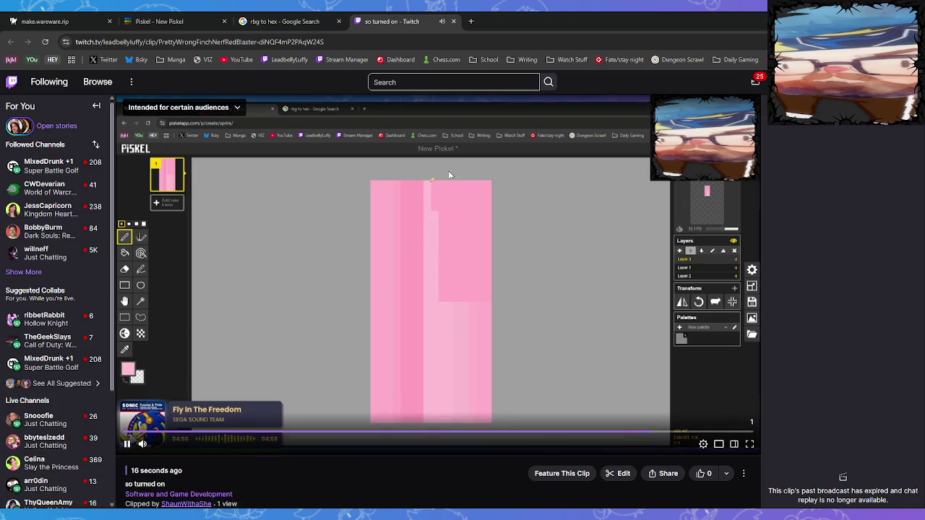
key(ctrl+w)
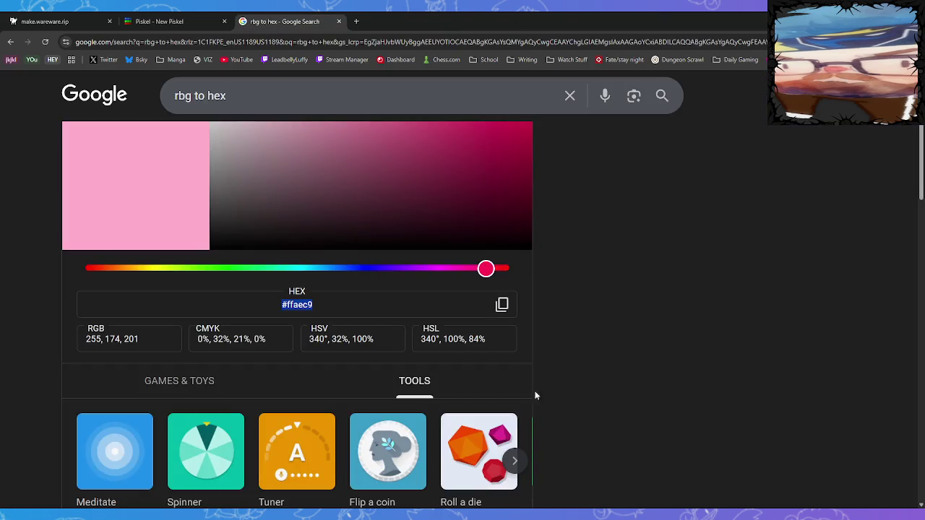
- Scroll the Google results, then switch back to the 'Piskel - New Piskel' tab
scroll(337, 344, down, 2)
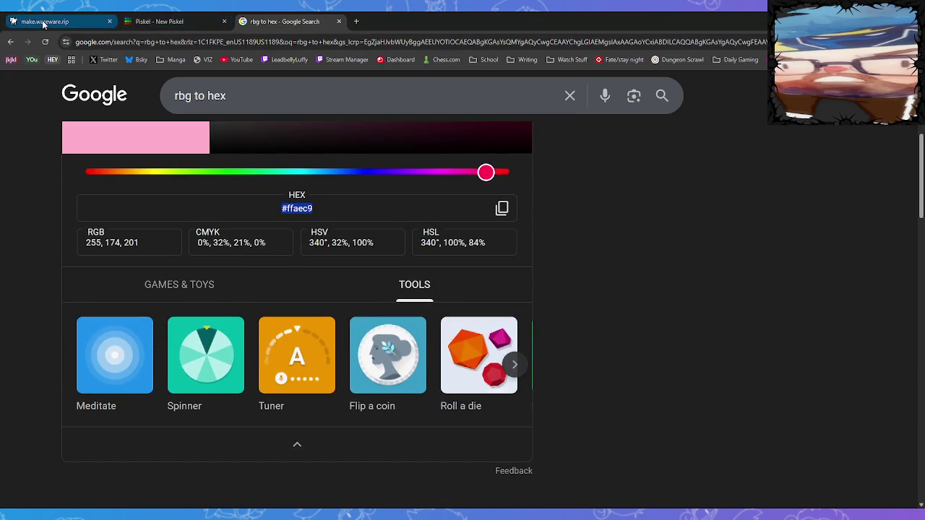
click(155, 21)
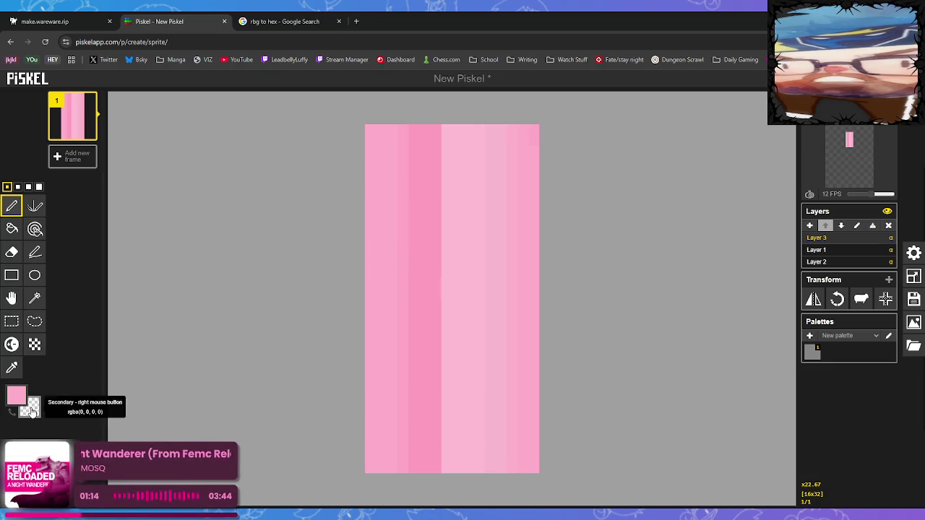
- Pick a peach colour and draw straight peach lines along the sprite's top and bottom
click(16, 395)
click(123, 418)
click(381, 141)
drag(381, 140, 526, 140)
drag(379, 457, 520, 458)
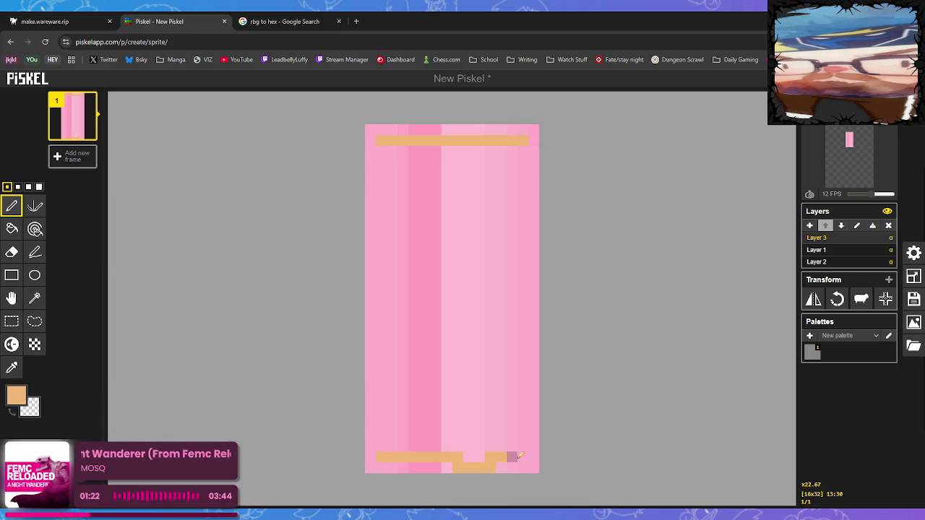
key(ctrl+z)
drag(378, 457, 526, 456)
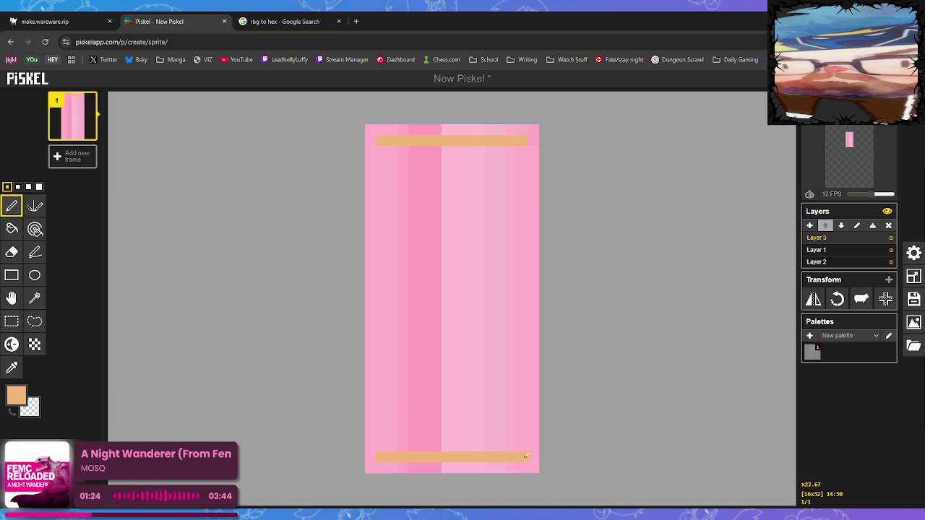
- Try a peach left-side line and dark dithered pixels along the left edge, undoing both
drag(381, 144, 386, 230)
key(ctrl+z)
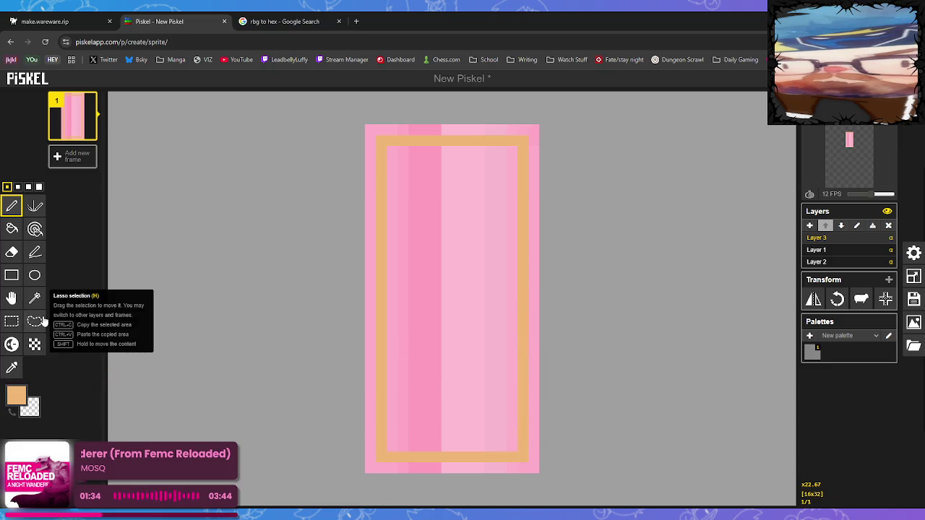
click(34, 345)
drag(392, 436, 403, 312)
key(ctrl+z)
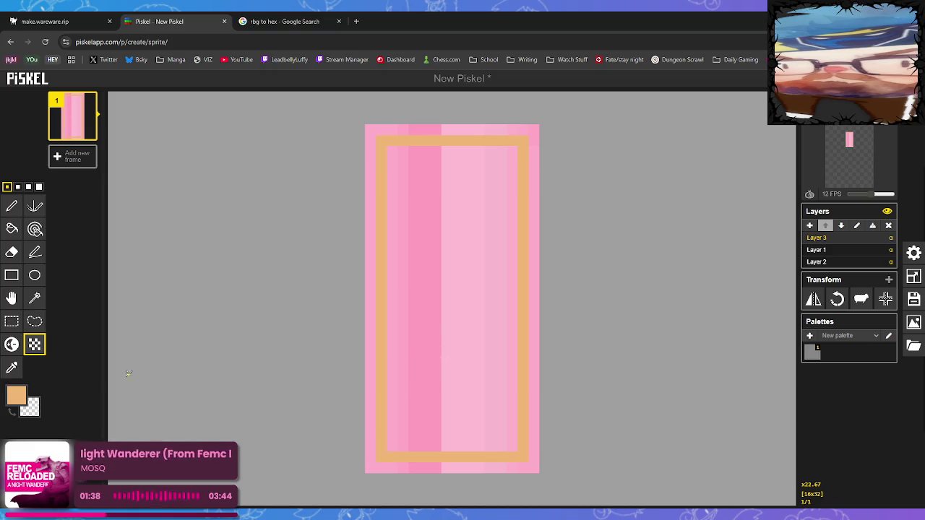
- Test and undo a dithered stroke in the sprite's middle, then open the export options
click(11, 368)
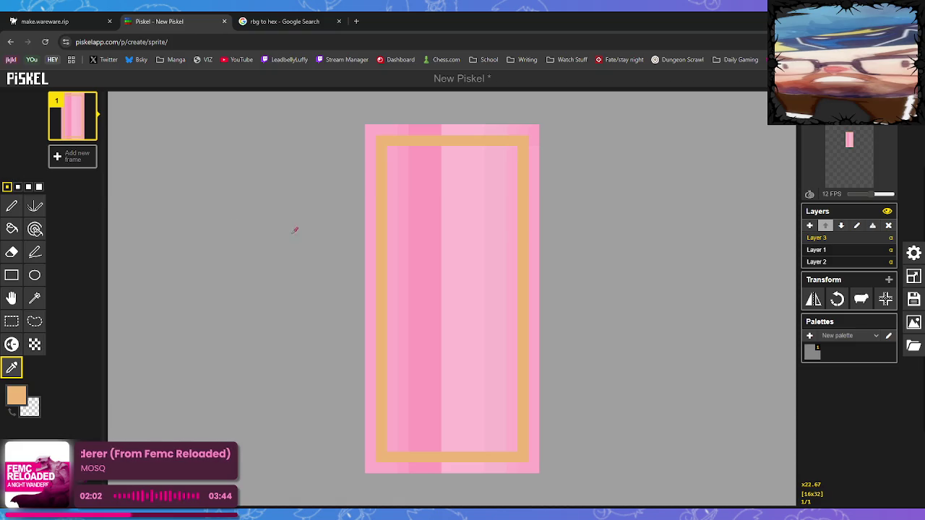
click(35, 344)
mouse_move(425, 239)
mouse_down()
mouse_move(494, 270)
mouse_move(433, 358)
mouse_move(462, 249)
mouse_move(446, 275)
mouse_move(436, 336)
mouse_up()
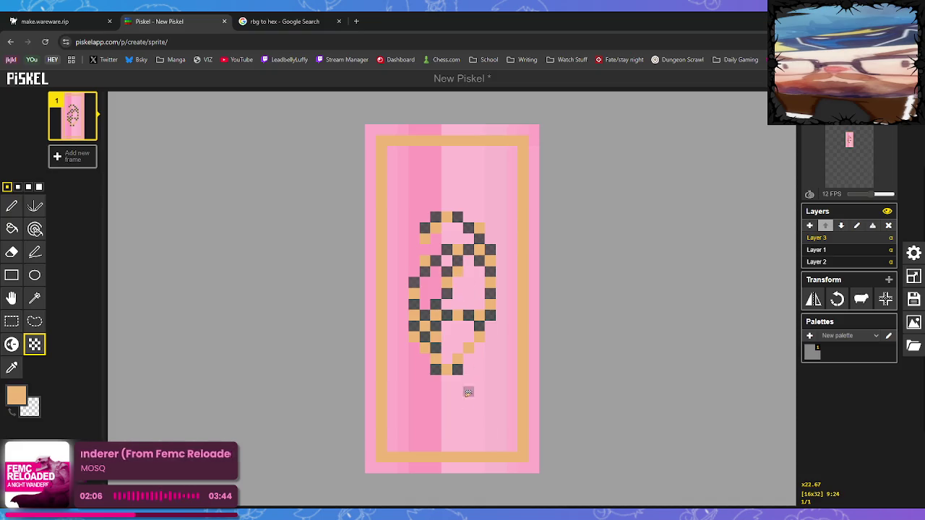
key(ctrl+z)
key(ctrl+z)
key(ctrl+z)
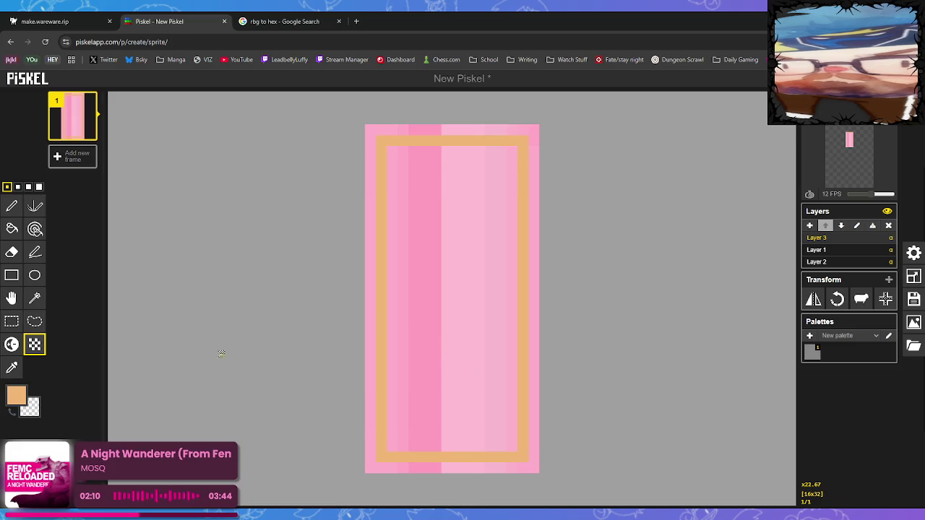
click(914, 322)
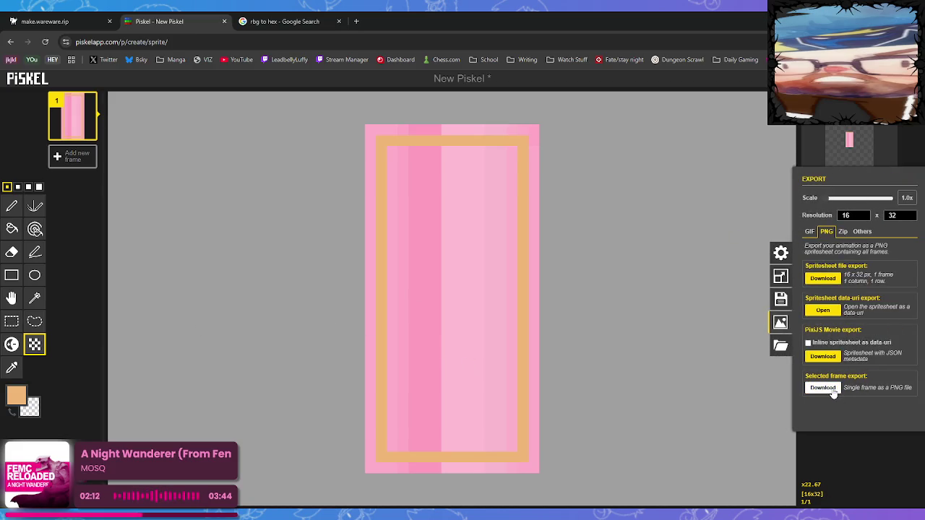
- Download the selected frame as a PNG, then leave the panel via the Color picker tool
click(833, 390)
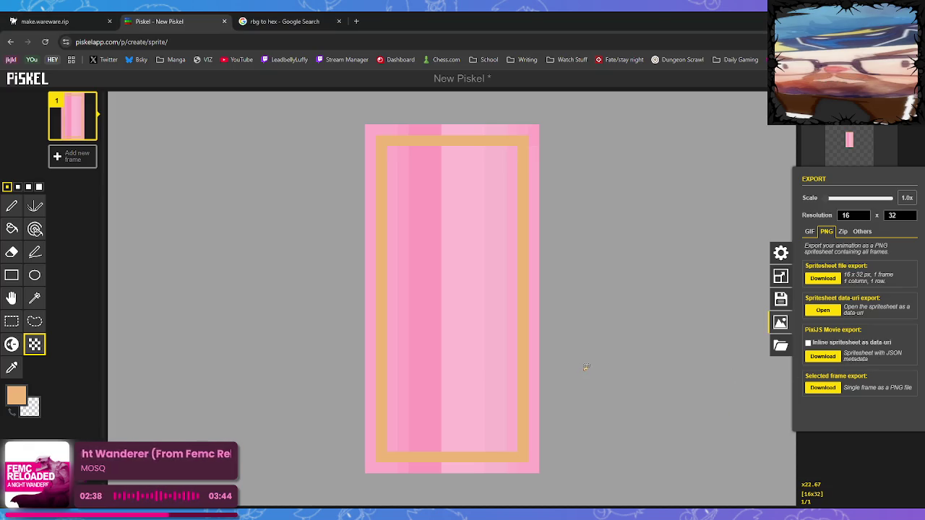
click(12, 368)
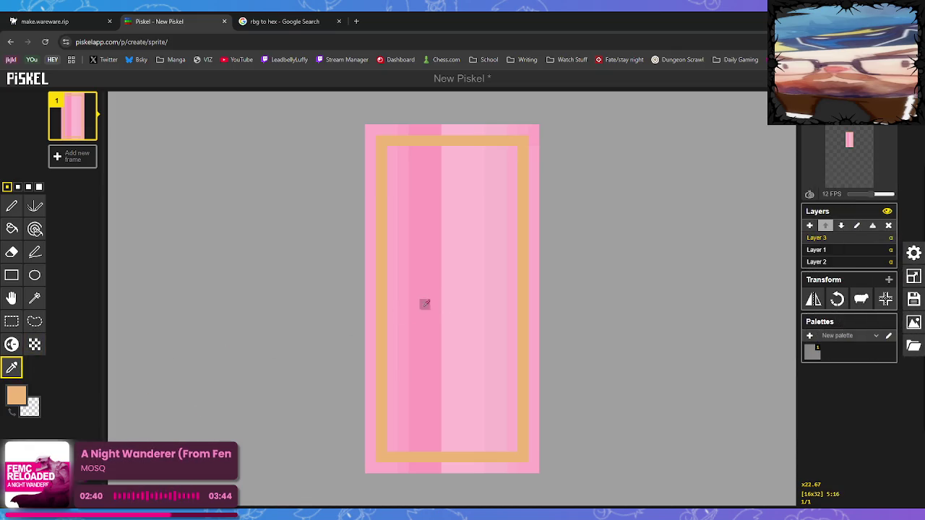
- Sample the sprite's pink, dither a checker pattern over the whole canvas, and open Export
click(413, 346)
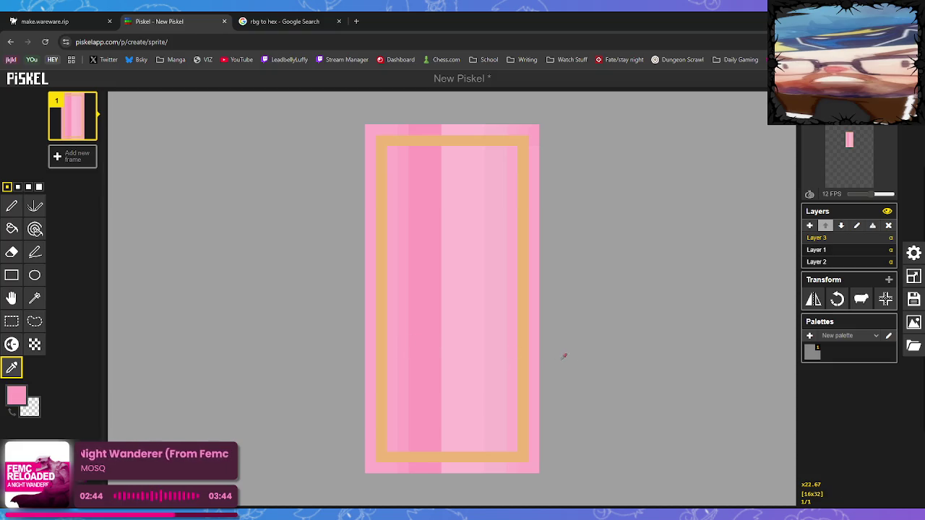
click(35, 345)
mouse_move(379, 462)
mouse_down()
mouse_move(391, 253)
mouse_move(370, 420)
mouse_move(374, 129)
mouse_move(376, 170)
mouse_move(520, 188)
mouse_move(427, 222)
mouse_move(462, 246)
mouse_move(394, 237)
mouse_move(415, 215)
mouse_move(470, 207)
mouse_move(485, 304)
mouse_move(506, 278)
mouse_move(477, 340)
mouse_move(370, 443)
mouse_move(505, 383)
mouse_move(568, 429)
mouse_move(577, 460)
mouse_move(563, 385)
mouse_move(538, 390)
mouse_move(535, 443)
mouse_move(524, 434)
mouse_move(538, 258)
mouse_move(481, 279)
mouse_move(488, 226)
mouse_move(430, 290)
mouse_move(383, 272)
mouse_move(381, 405)
mouse_move(463, 299)
mouse_move(383, 320)
mouse_move(361, 433)
mouse_move(502, 359)
mouse_move(448, 394)
mouse_move(490, 381)
mouse_move(520, 435)
mouse_move(485, 396)
mouse_move(434, 245)
mouse_move(466, 250)
mouse_move(517, 137)
mouse_up()
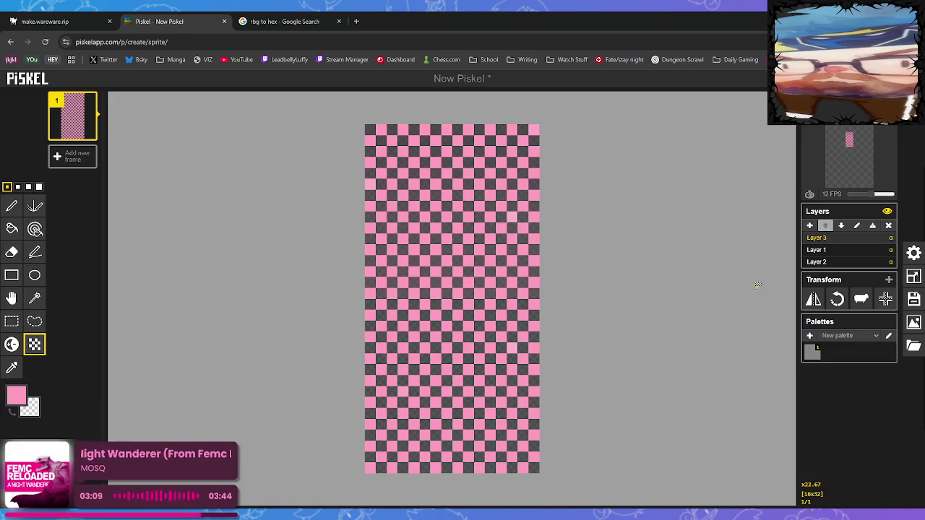
click(913, 323)
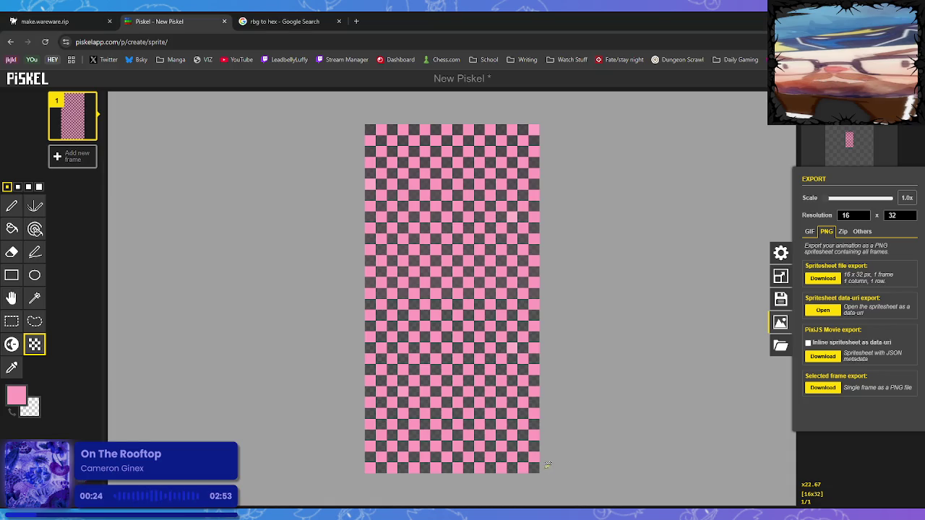
- Close Export, delete Layer 1 and Layer 2, and reopen the export options
click(787, 176)
click(826, 250)
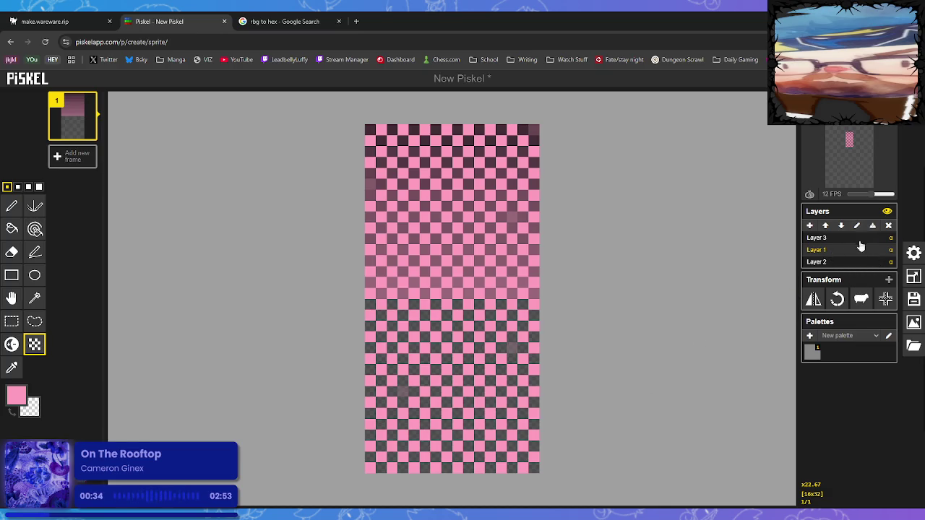
click(889, 226)
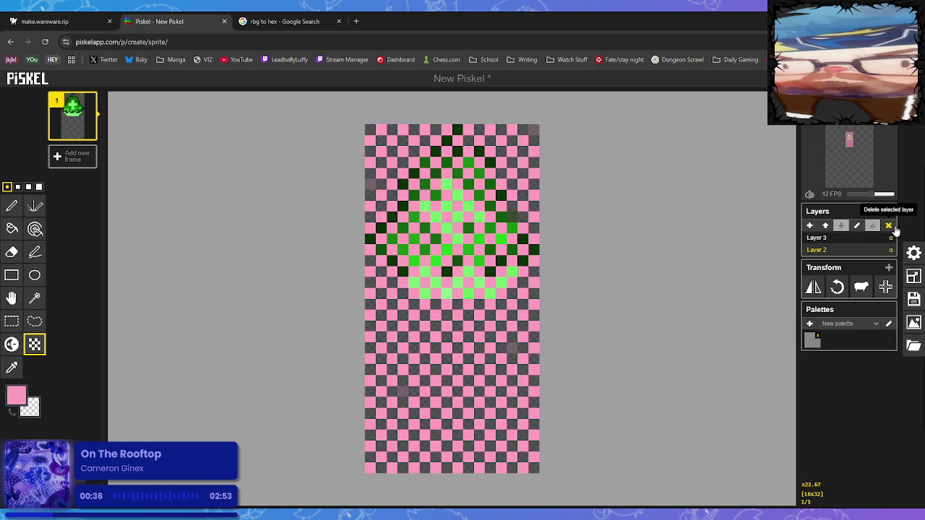
click(889, 225)
click(915, 326)
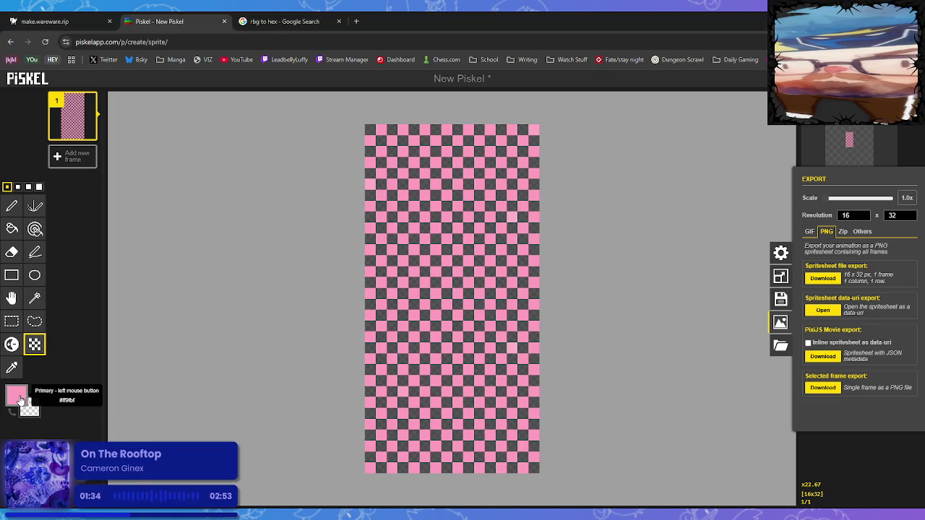
- Choose a lighter pink and recolour all the dark-gray checker squares to pink at once
click(17, 396)
drag(71, 414, 64, 414)
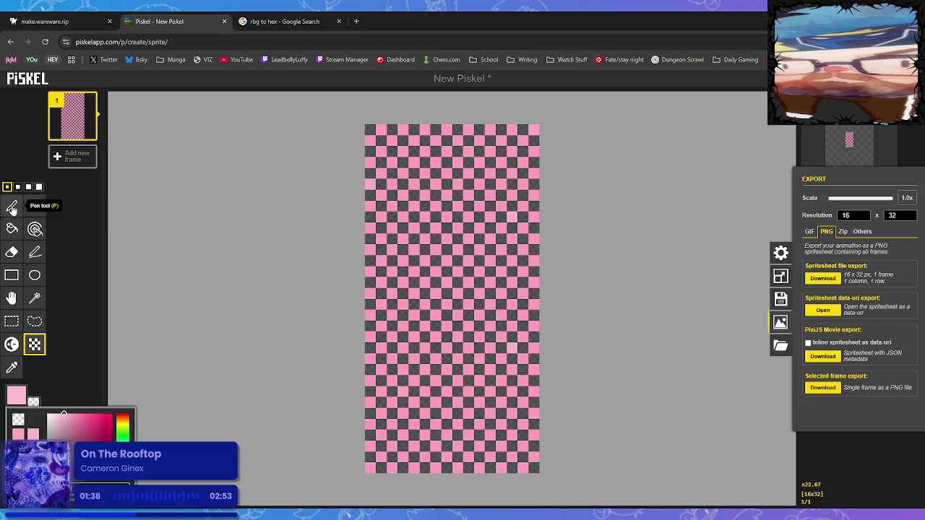
click(12, 206)
drag(405, 164, 370, 129)
mouse_move(577, 114)
mouse_down()
mouse_move(416, 142)
mouse_move(483, 176)
mouse_move(394, 217)
mouse_up()
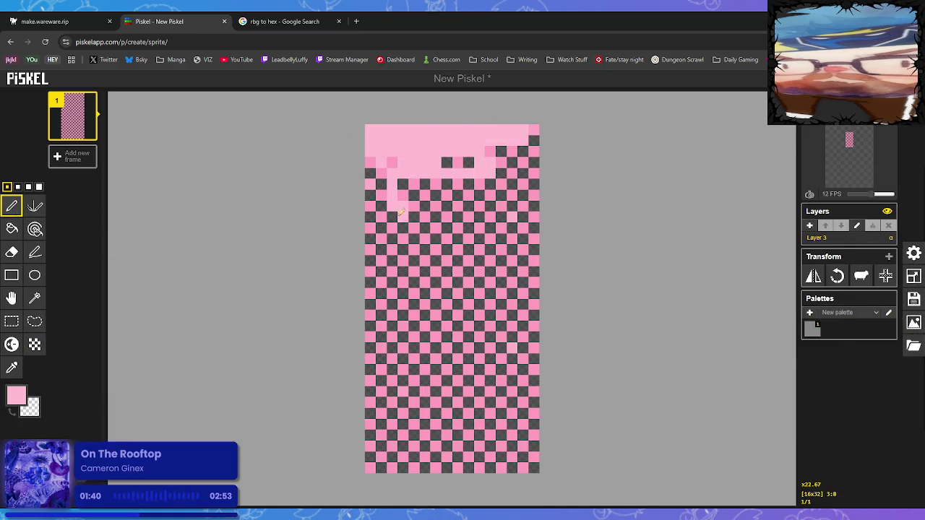
click(34, 229)
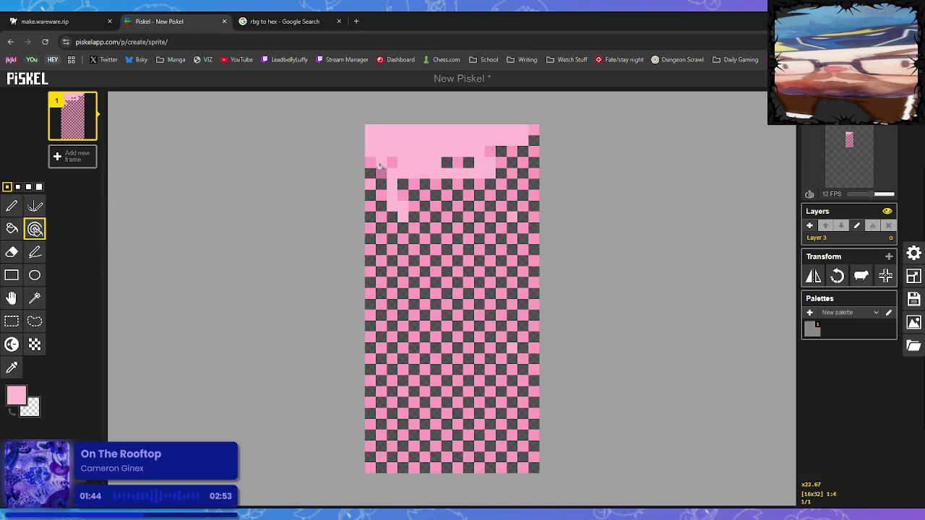
click(381, 185)
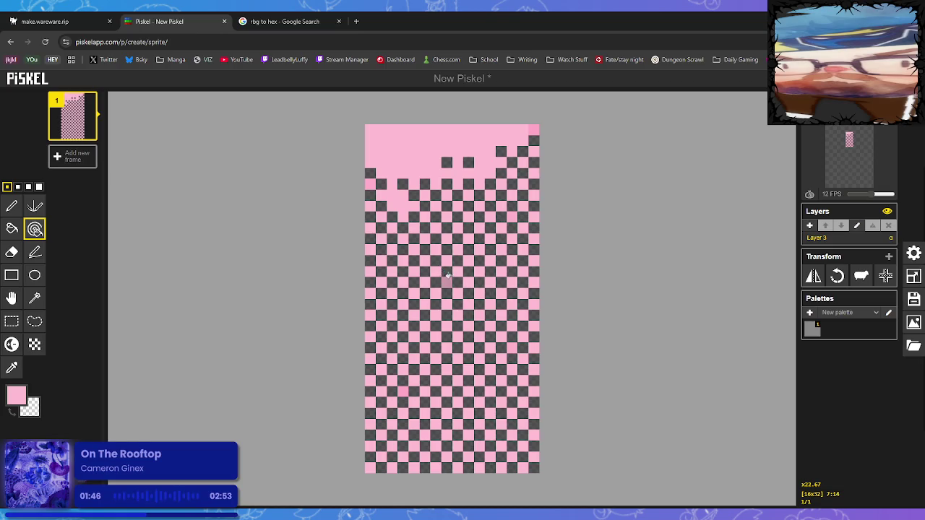
key(ctrl+z)
key(ctrl+z)
click(450, 218)
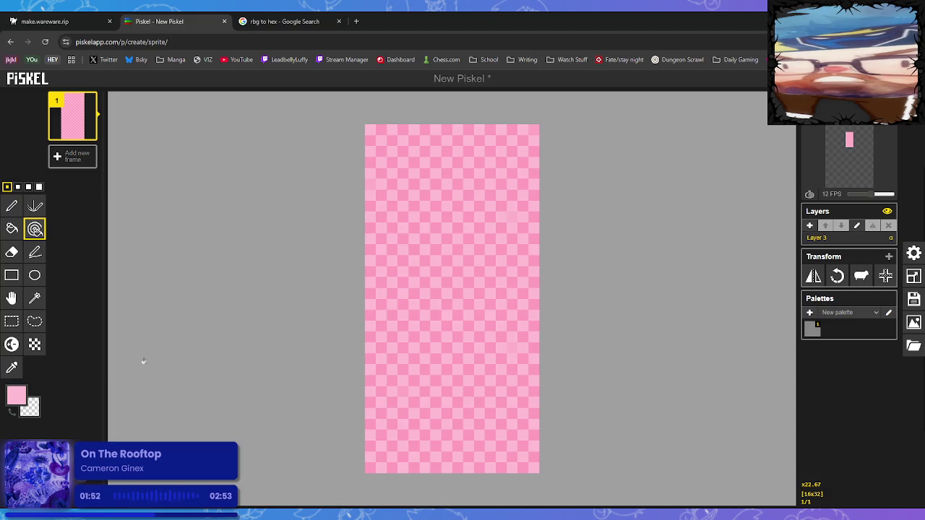
- Dither dark-gray checker squares back over the whole tile, then open the PNG export options
click(36, 345)
mouse_move(426, 243)
mouse_down()
mouse_move(420, 154)
mouse_move(408, 318)
mouse_move(392, 348)
mouse_up()
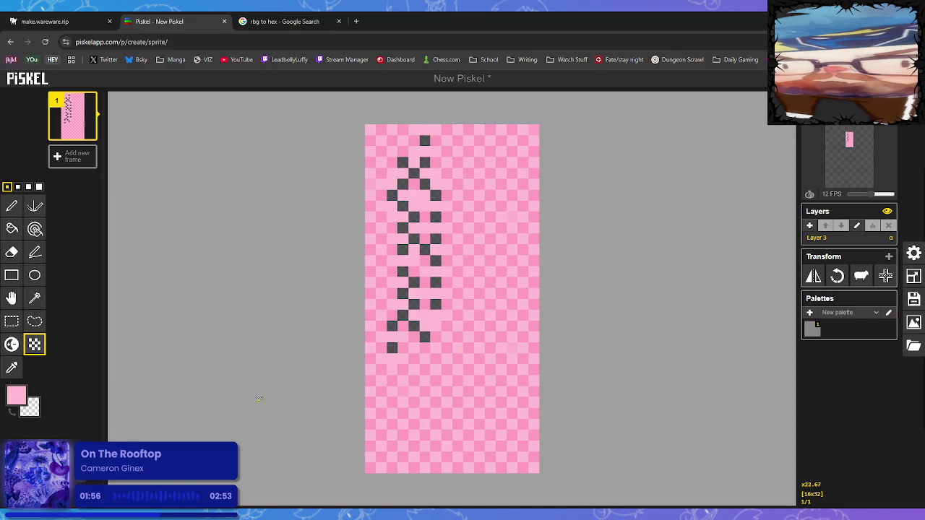
mouse_move(379, 464)
mouse_down()
mouse_move(370, 195)
mouse_move(499, 131)
mouse_move(506, 333)
mouse_move(526, 281)
mouse_move(455, 318)
mouse_move(520, 347)
mouse_move(419, 427)
mouse_move(375, 439)
mouse_move(535, 434)
mouse_move(390, 455)
mouse_move(433, 339)
mouse_move(572, 287)
mouse_move(521, 181)
mouse_move(394, 214)
mouse_move(501, 196)
mouse_move(541, 227)
mouse_move(474, 238)
mouse_move(377, 325)
mouse_move(511, 368)
mouse_move(524, 422)
mouse_move(436, 370)
mouse_move(440, 349)
mouse_move(551, 397)
mouse_move(404, 379)
mouse_move(523, 409)
mouse_move(444, 400)
mouse_move(409, 138)
mouse_move(453, 187)
mouse_move(483, 158)
mouse_move(477, 148)
mouse_move(408, 206)
mouse_move(487, 349)
mouse_up()
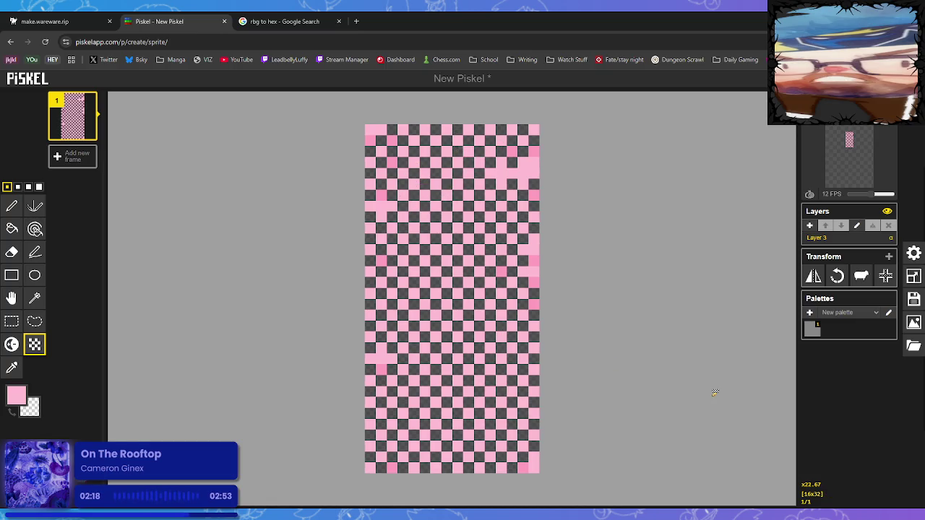
click(914, 323)
click(823, 388)
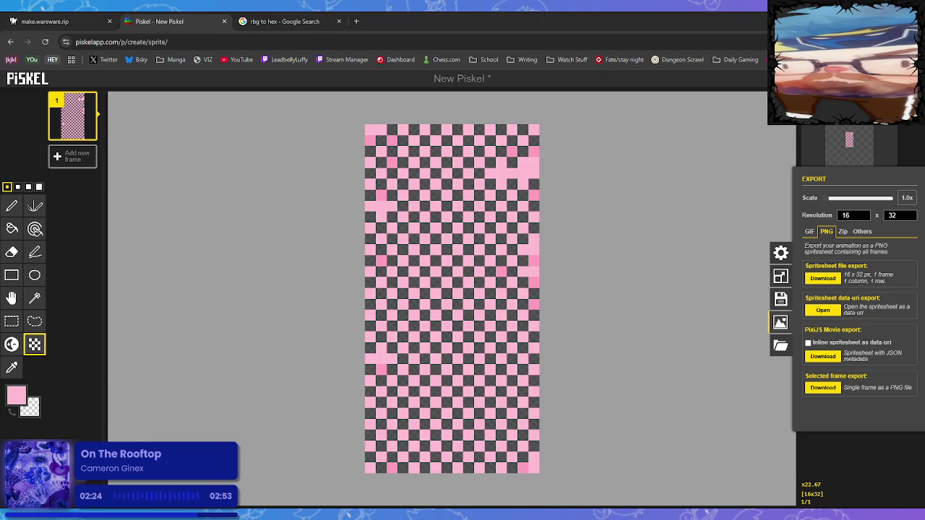
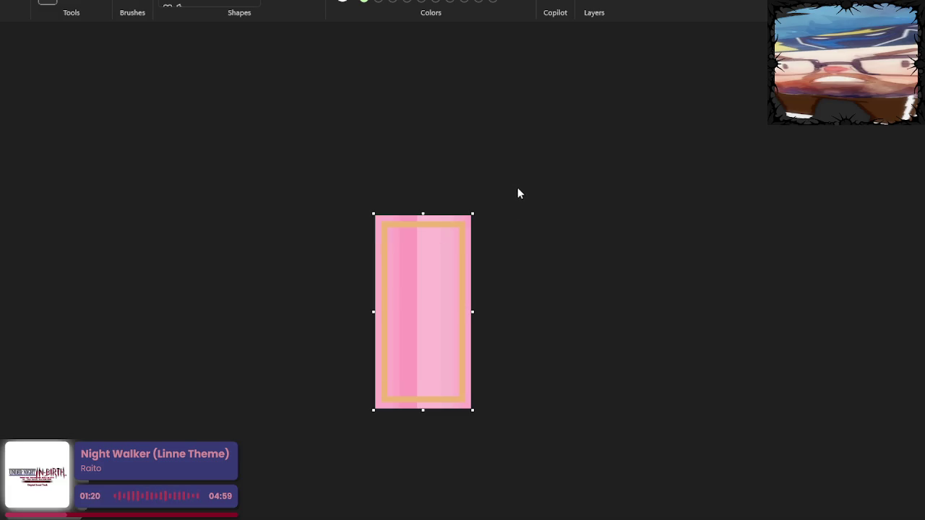
- Paste the dithered checkered pattern over the left gradient and redraw the left orange border solid
key(ctrl+v)
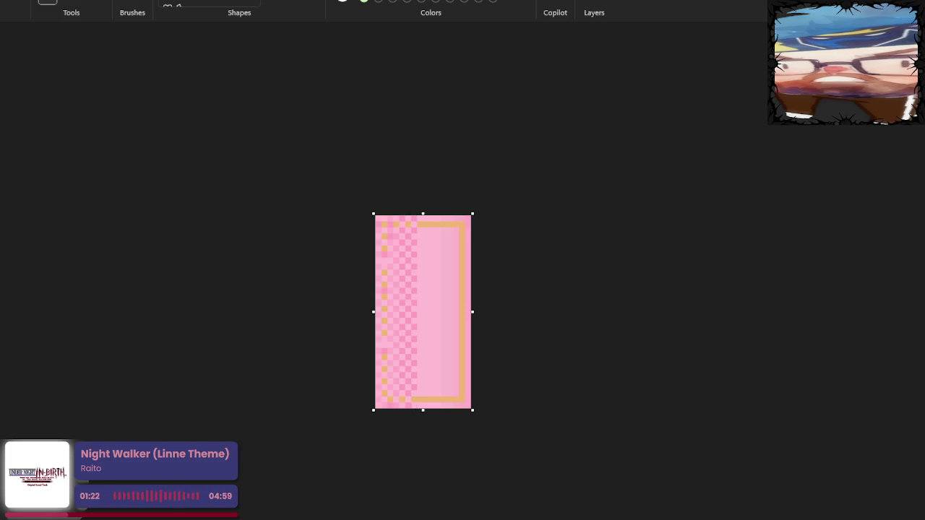
click(378, 325)
mouse_move(378, 290)
mouse_down()
mouse_move(378, 229)
mouse_move(384, 254)
mouse_up()
key(ctrl+z)
key(ctrl+z)
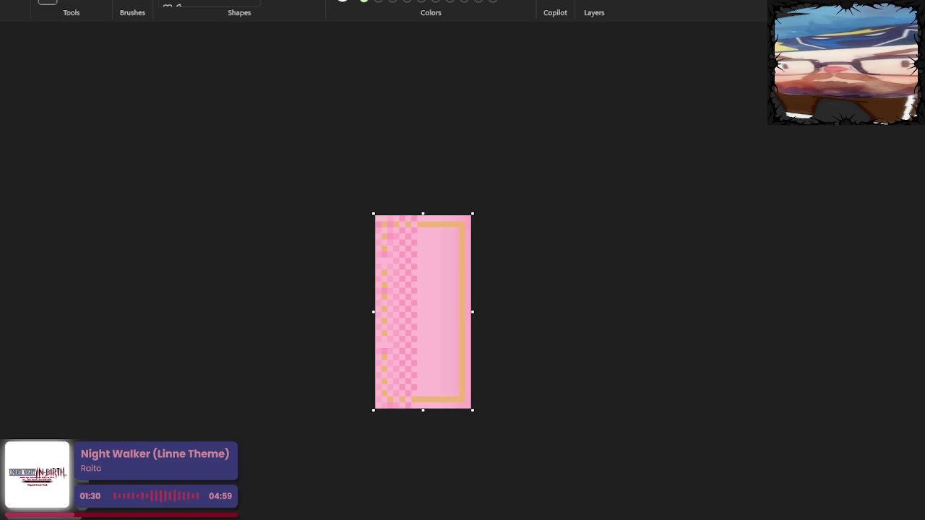
mouse_move(378, 236)
mouse_down()
mouse_move(369, 316)
mouse_move(376, 398)
mouse_up()
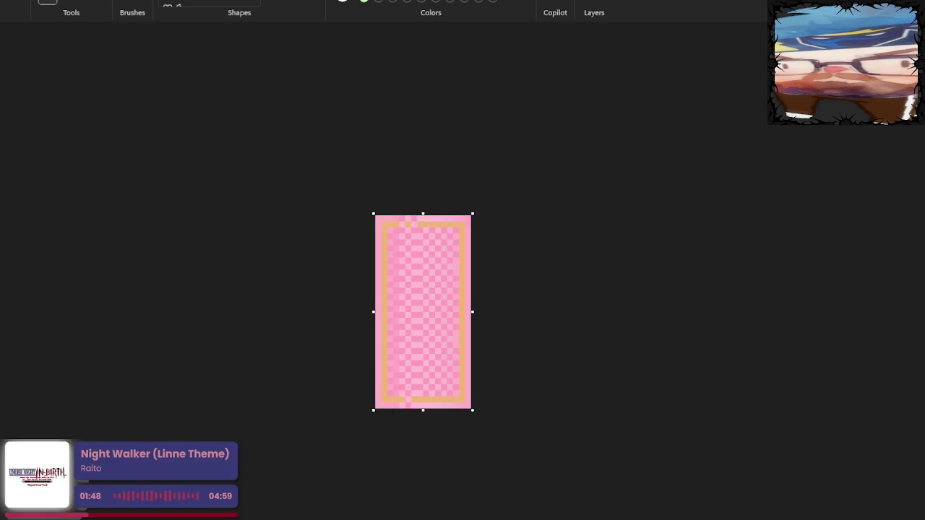
- Fill the gaps in the bottom orange border out to the right corner using the sampled colour
click(407, 400)
click(70, 3)
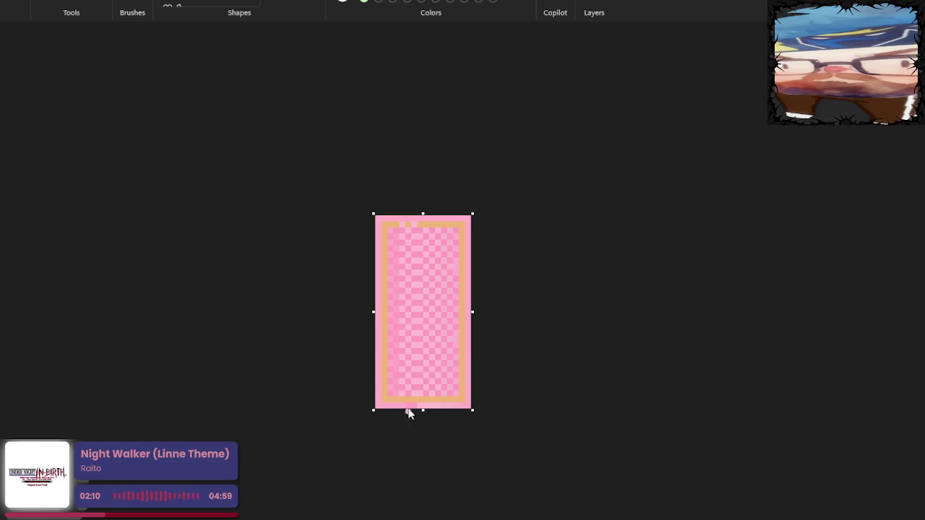
drag(405, 400, 467, 400)
click(48, 2)
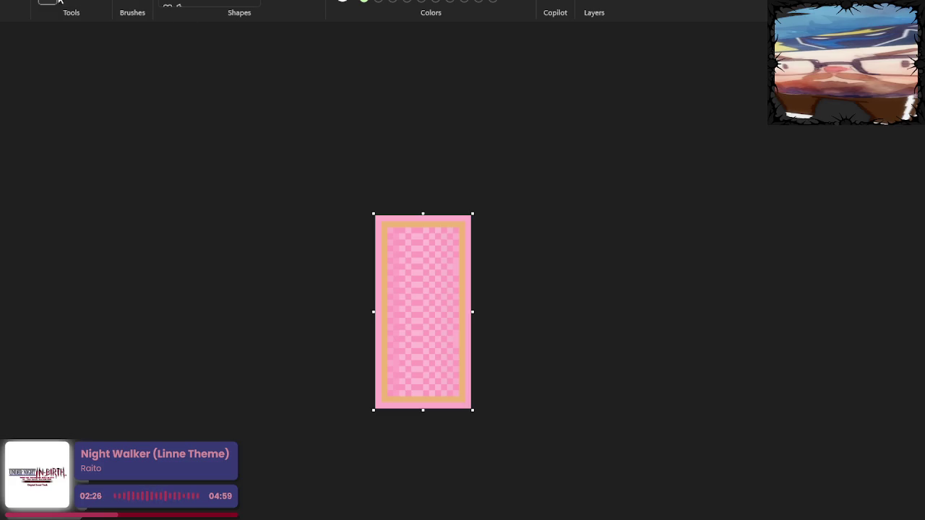
click(71, 5)
- Round all four corners of the orange border with the brush
mouse_move(394, 391)
mouse_down()
mouse_move(402, 390)
mouse_move(392, 380)
mouse_up()
drag(470, 391, 461, 391)
drag(389, 230, 394, 223)
drag(451, 227, 461, 228)
- Add a small orange drip near the right edge, mirror the tile, and crop it to the bottom half
drag(397, 356, 396, 375)
key(ctrl+z)
mouse_move(444, 355)
mouse_down()
mouse_move(444, 377)
mouse_move(440, 358)
mouse_move(445, 366)
mouse_up()
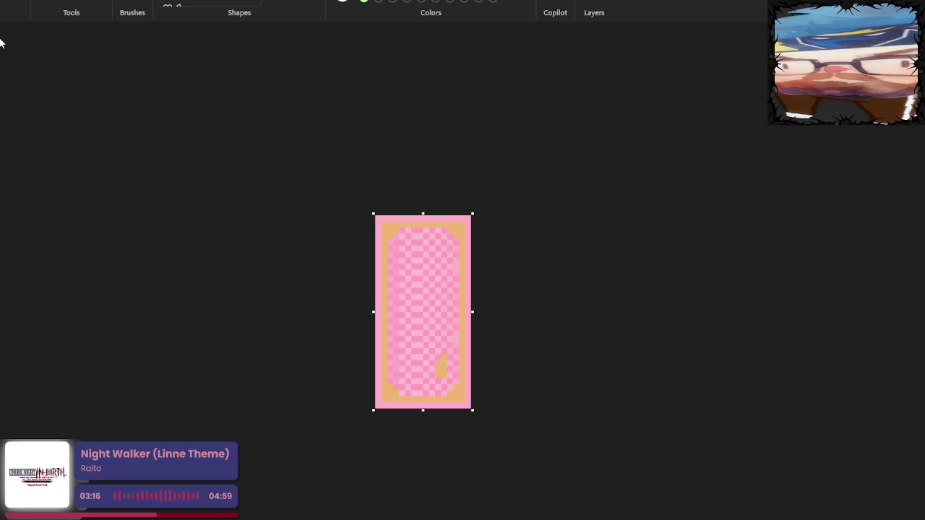
key(ctrl+z)
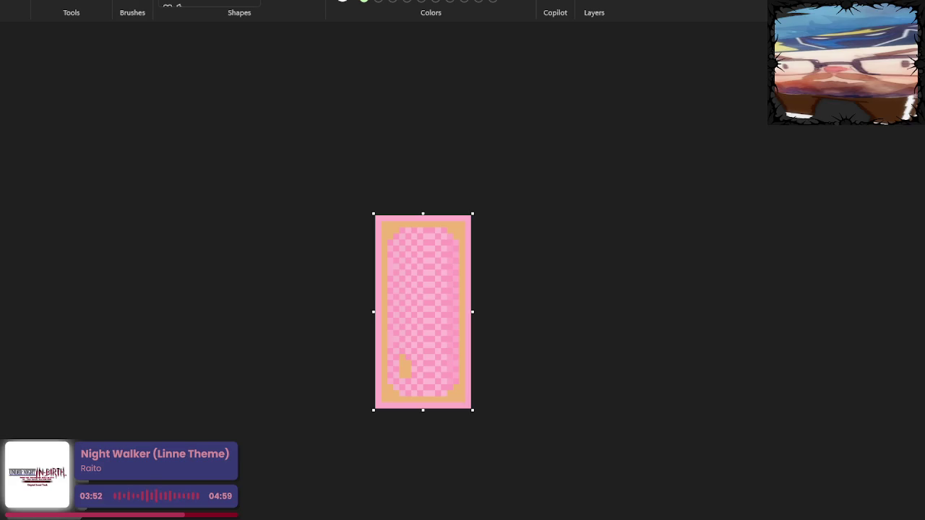
drag(423, 215, 417, 310)
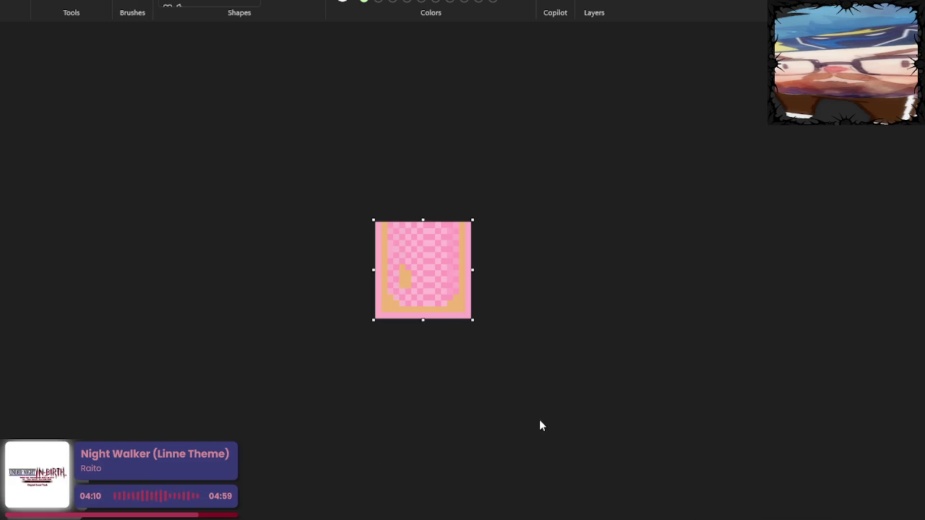
- Undo the crop and mirror, then crop the unmirrored tile to its top square half with rounded corners
key(ctrl+z)
drag(423, 410, 424, 319)
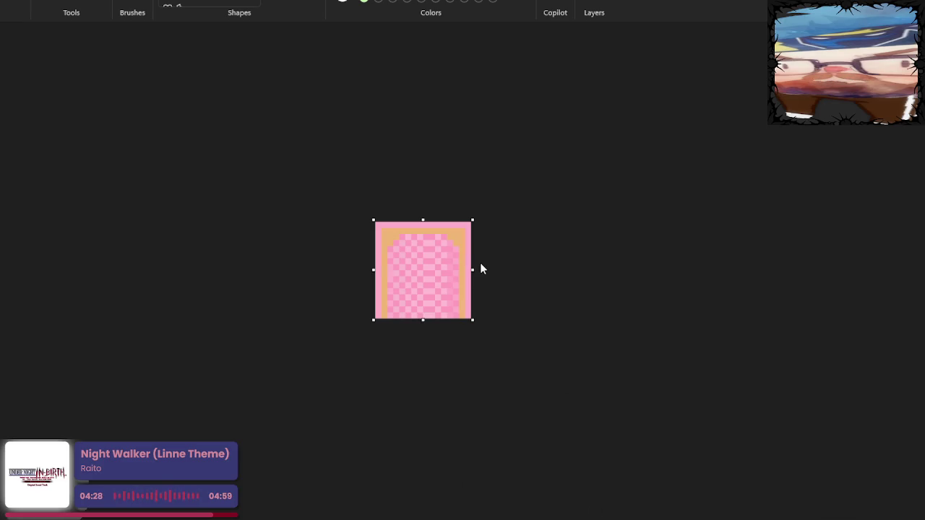
key(ctrl+z)
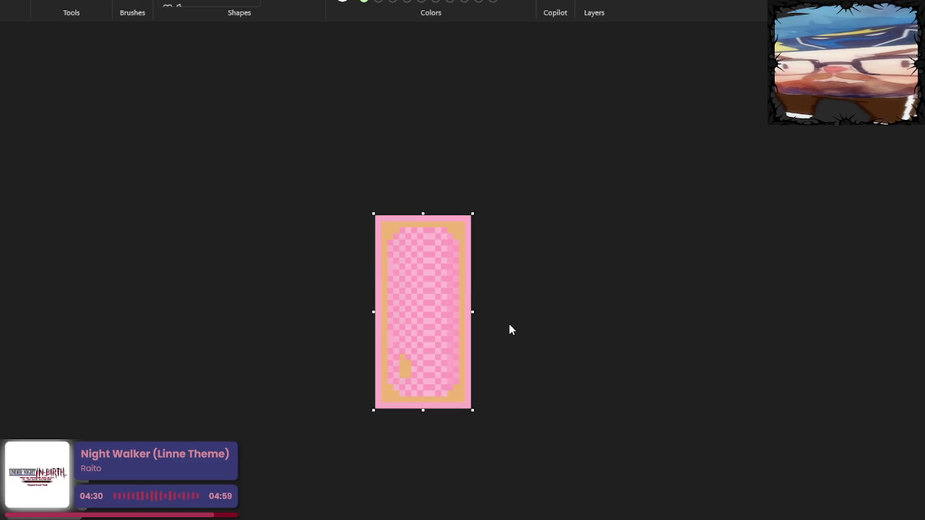
key(ctrl+z)
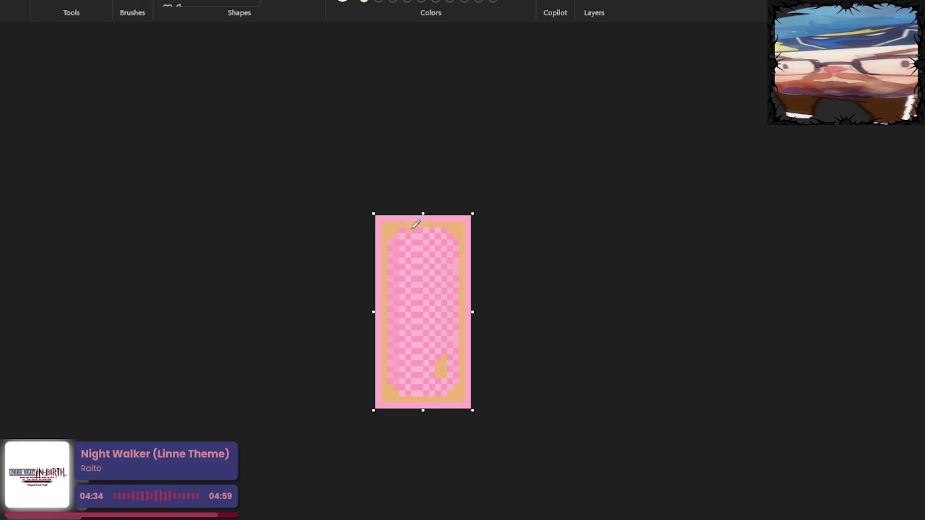
key(ctrl+a)
drag(423, 213, 419, 311)
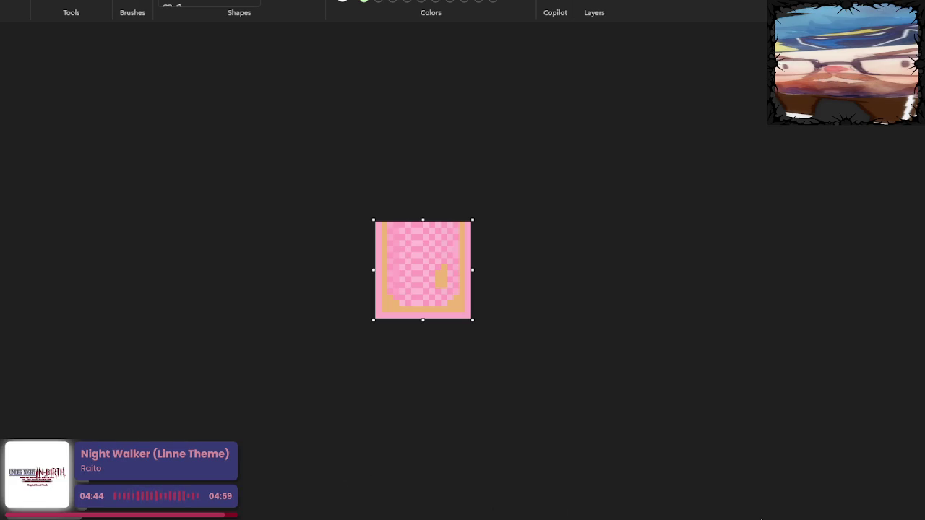
key(ctrl+z)
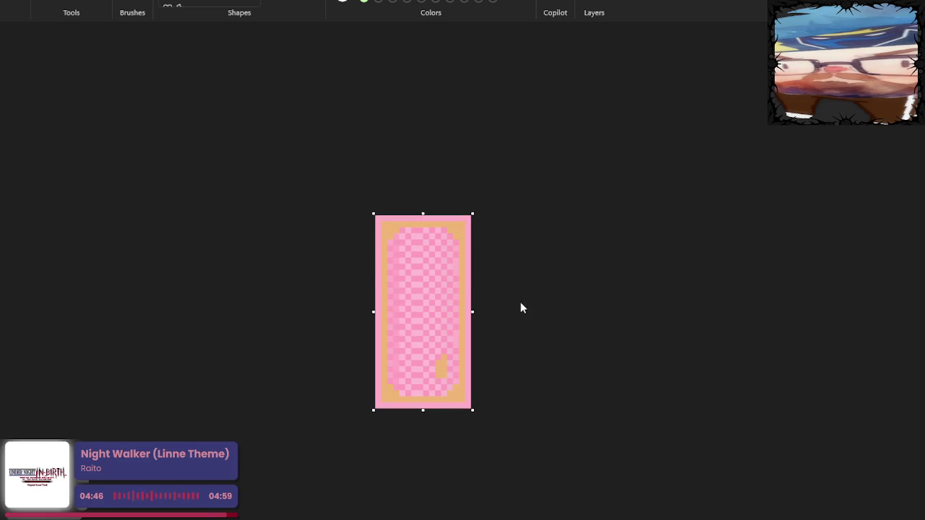
mouse_move(423, 411)
mouse_down()
mouse_move(427, 310)
mouse_move(431, 317)
mouse_up()
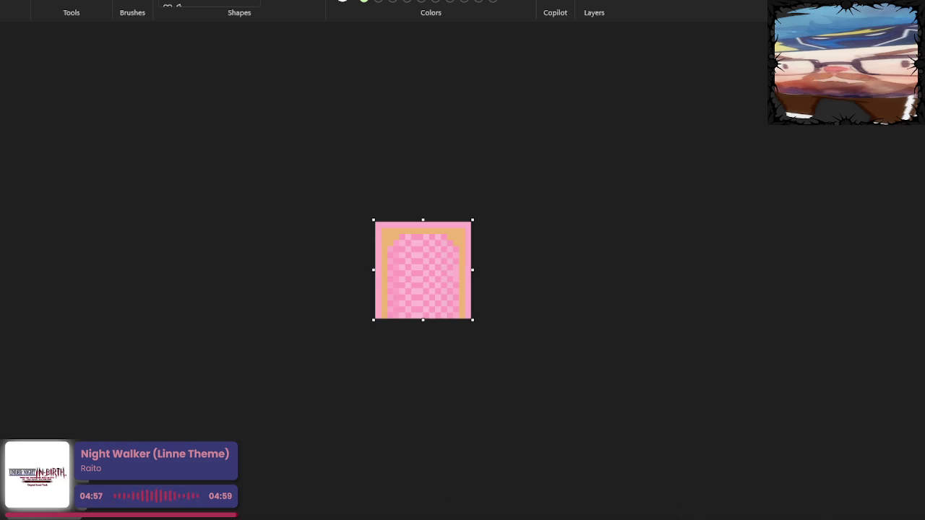
key(alt+Tab)
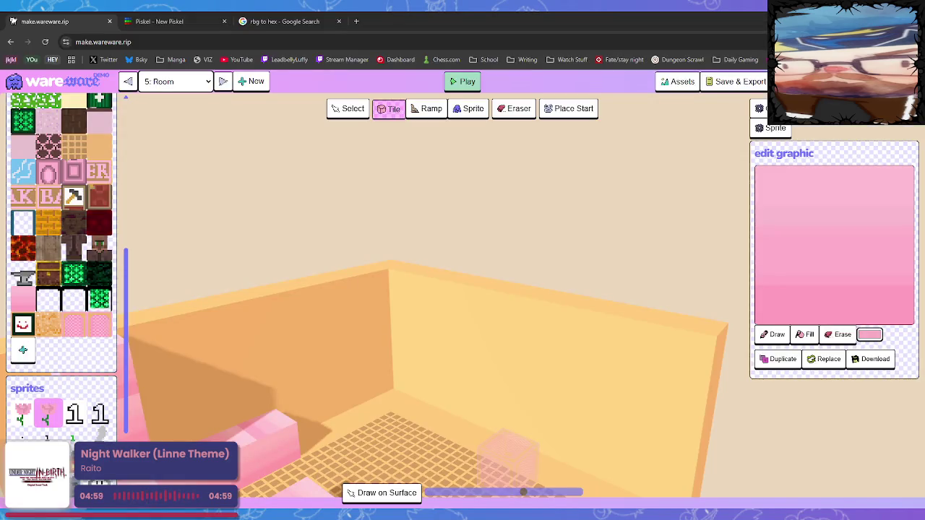
- Replace the new pink palette tile's graphic with the checkered cabinet-top image from Paint
click(81, 327)
scroll(803, 444, down, 1)
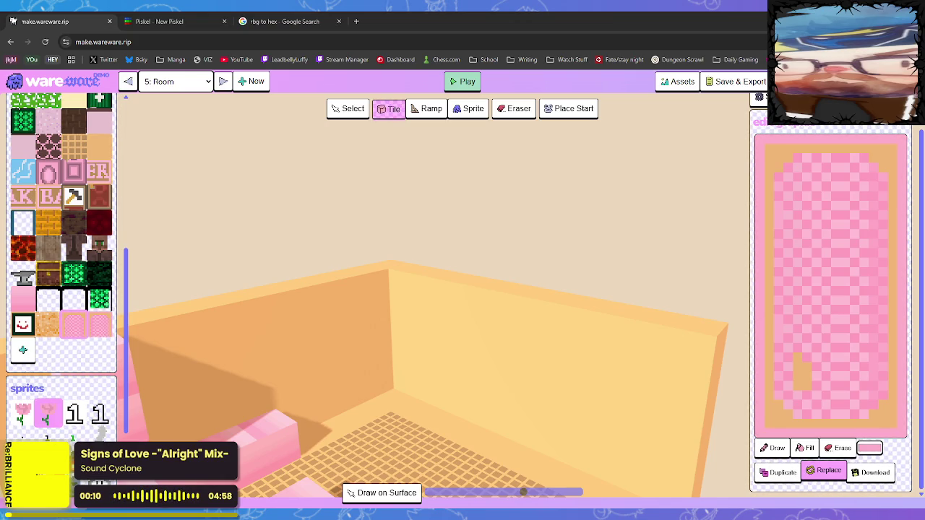
click(73, 325)
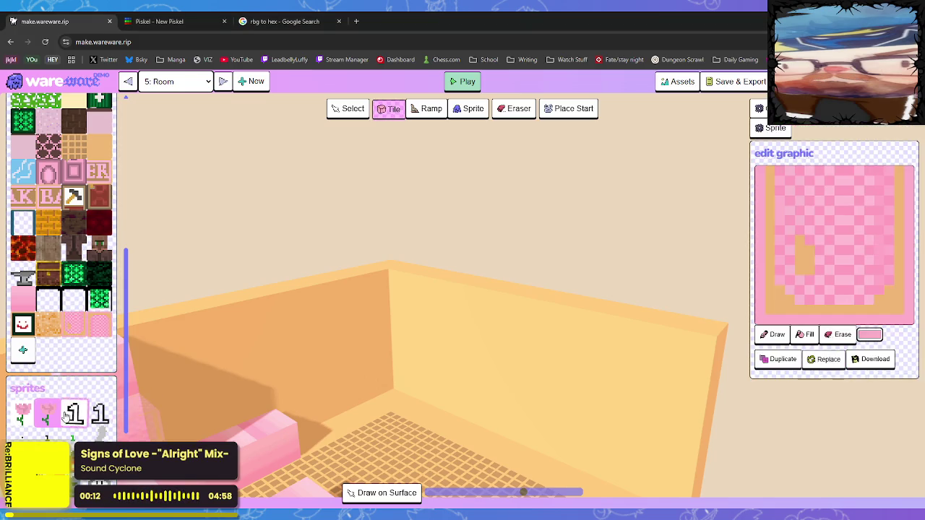
scroll(831, 462, down, 1)
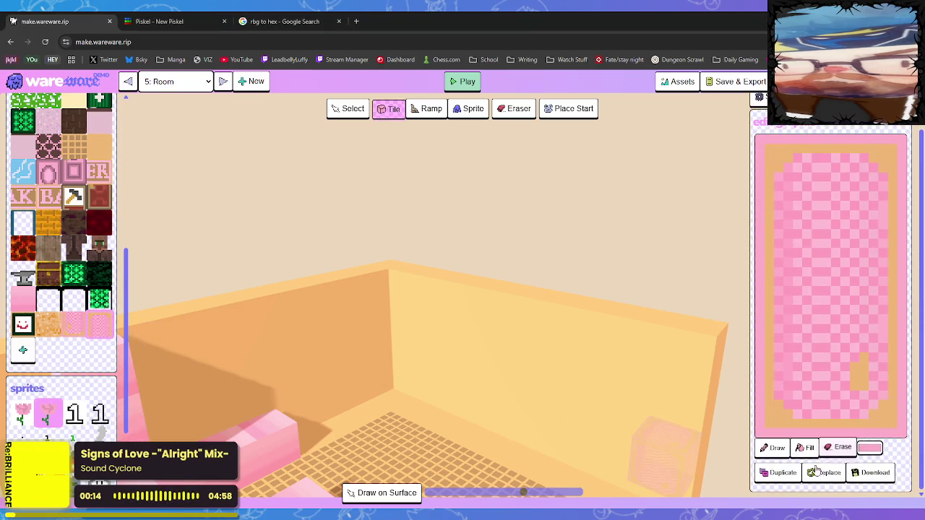
click(831, 473)
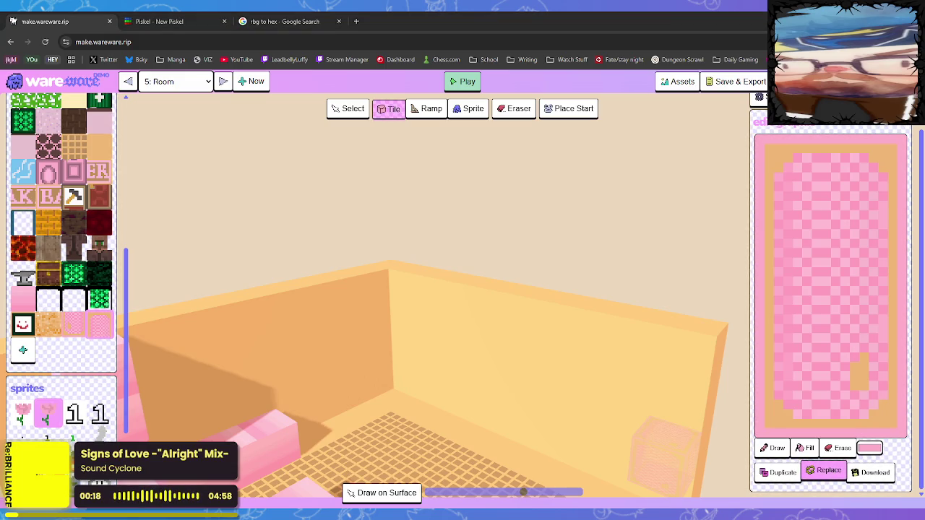
click(378, 398)
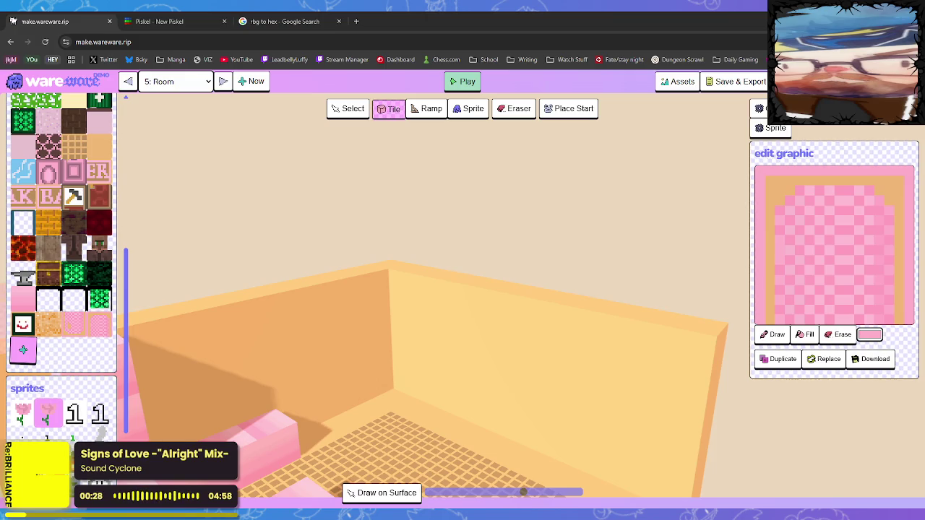
- Place four checkered cabinet blocks side by side and stacked in the pink room
click(162, 382)
click(73, 327)
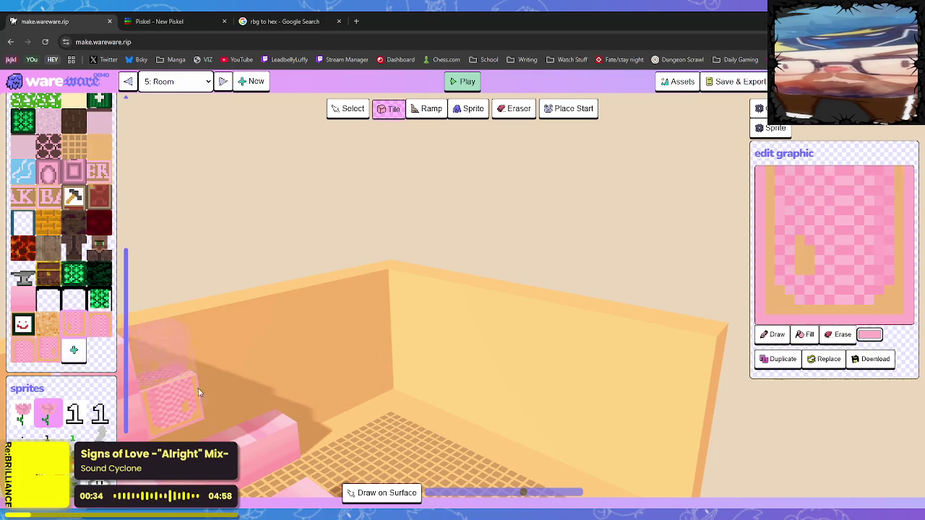
click(212, 385)
click(100, 327)
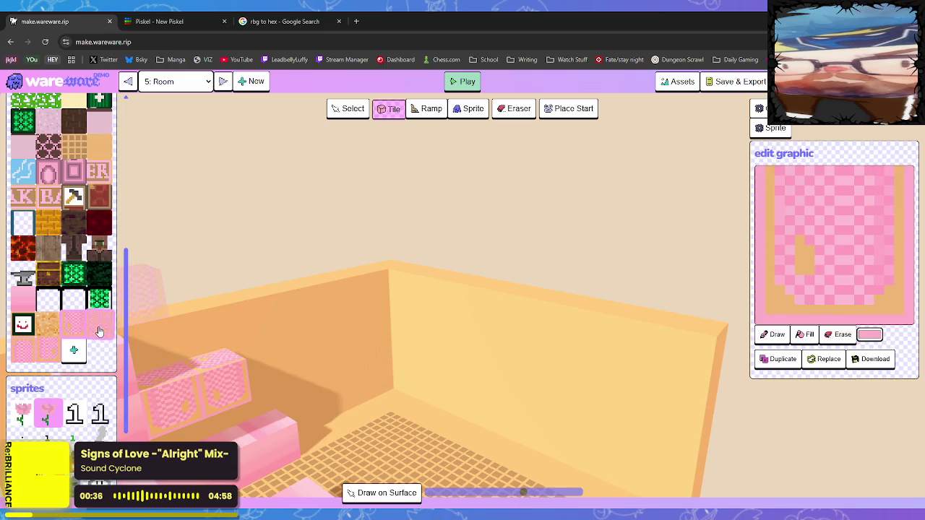
click(219, 343)
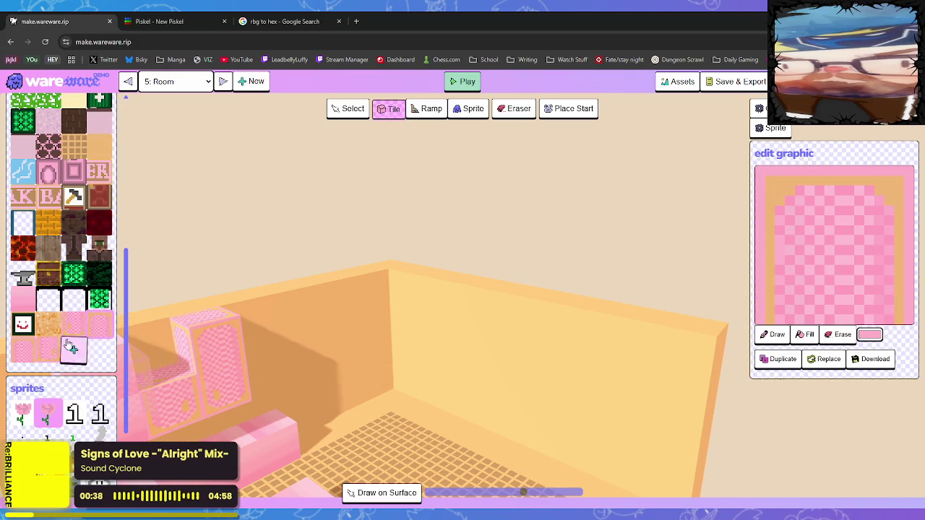
click(23, 350)
click(169, 353)
key(s)
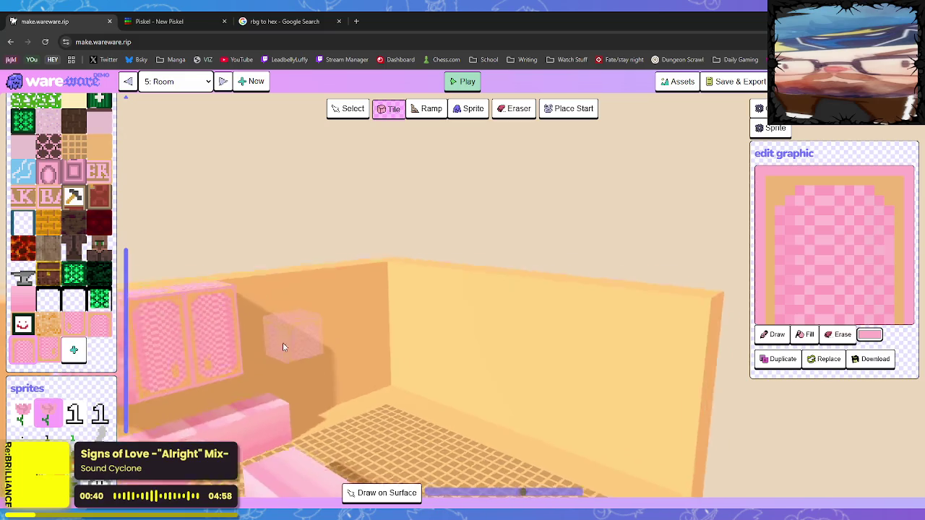
key(s)
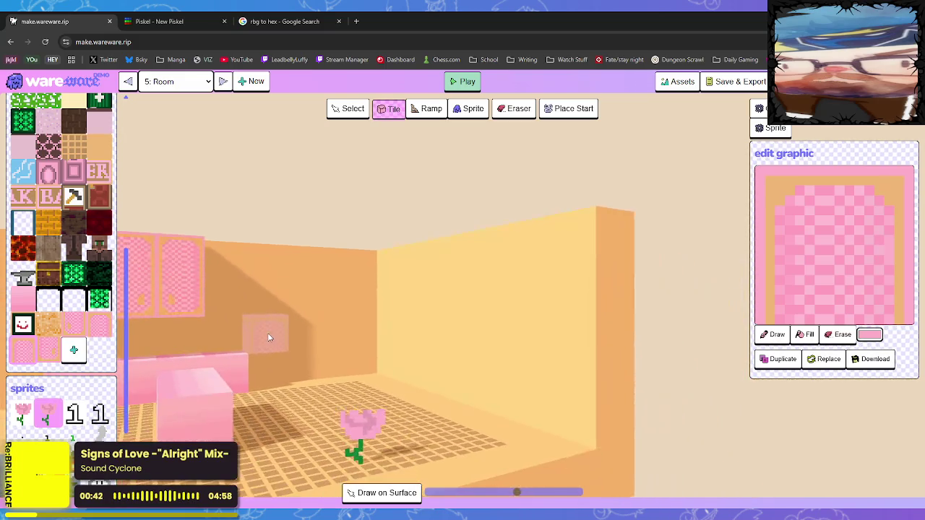
key(s)
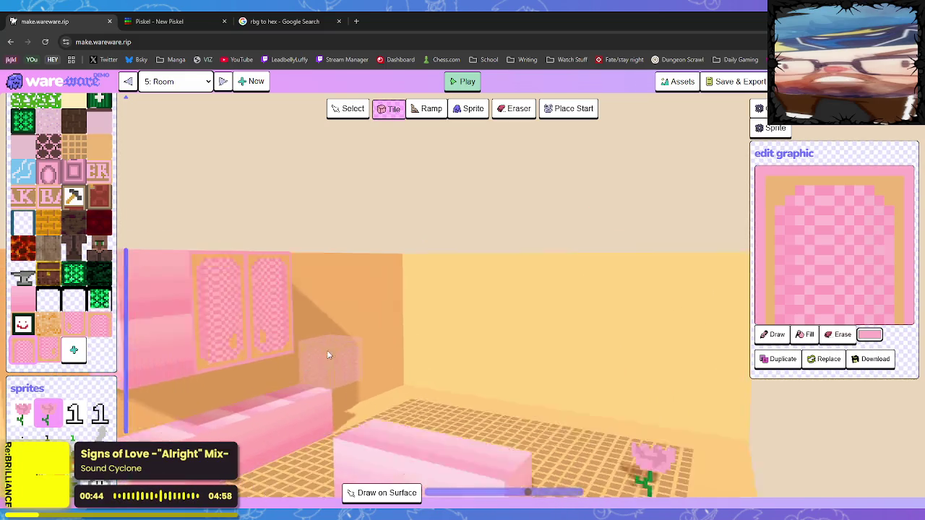
key(s)
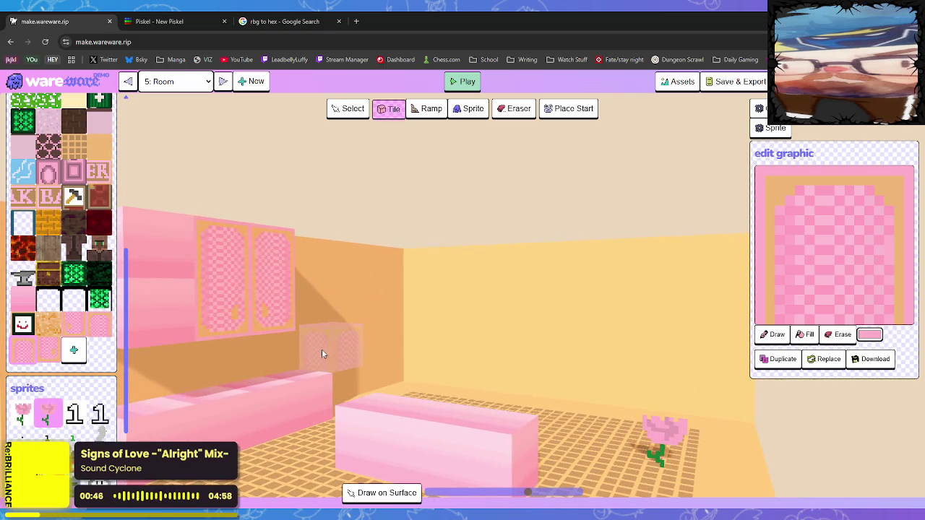
key(s)
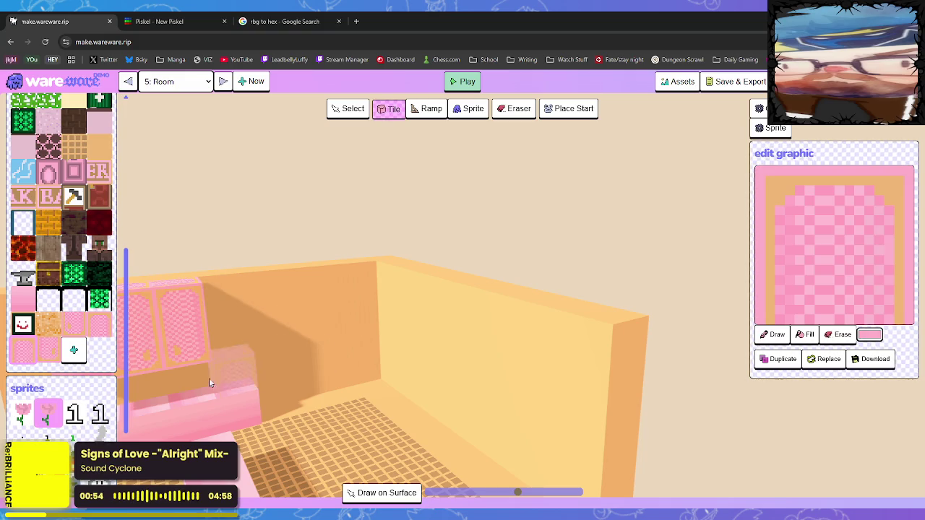
- Place a plain pink gradient block beside the checkered cabinets
click(22, 297)
click(219, 320)
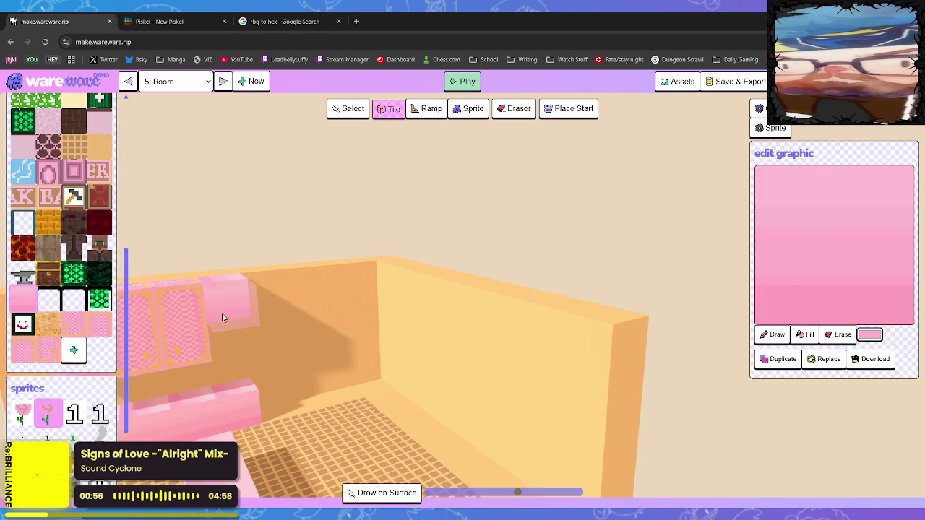
key(a)
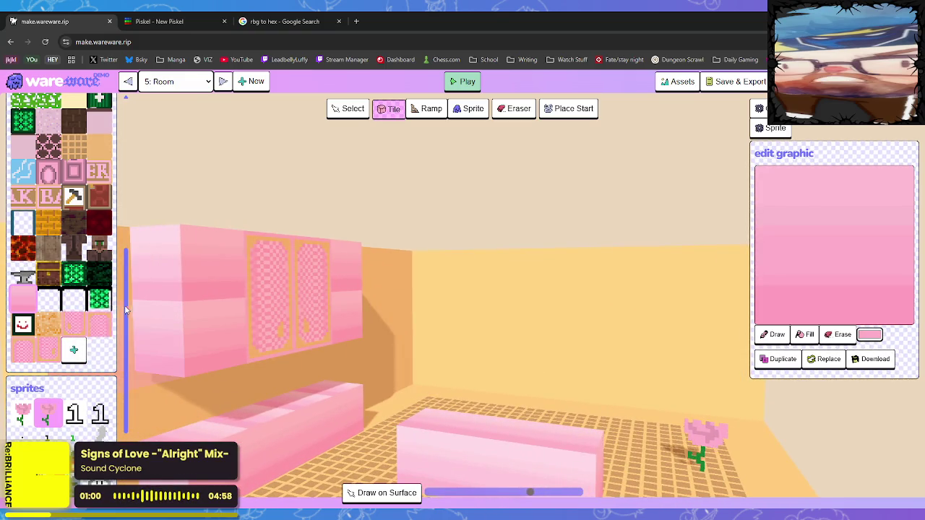
click(168, 21)
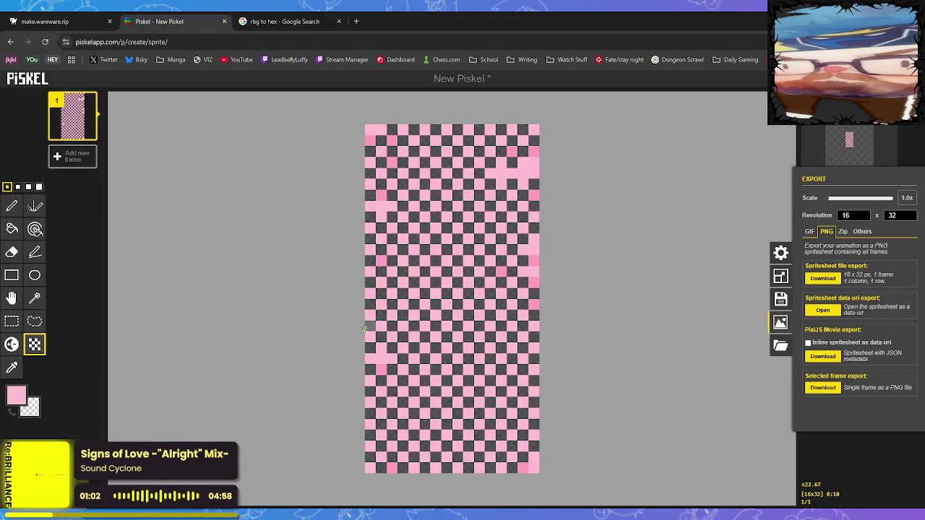
- Resize the Piskel sprite to 16 px height and undo back to the plain pink gradient
click(728, 389)
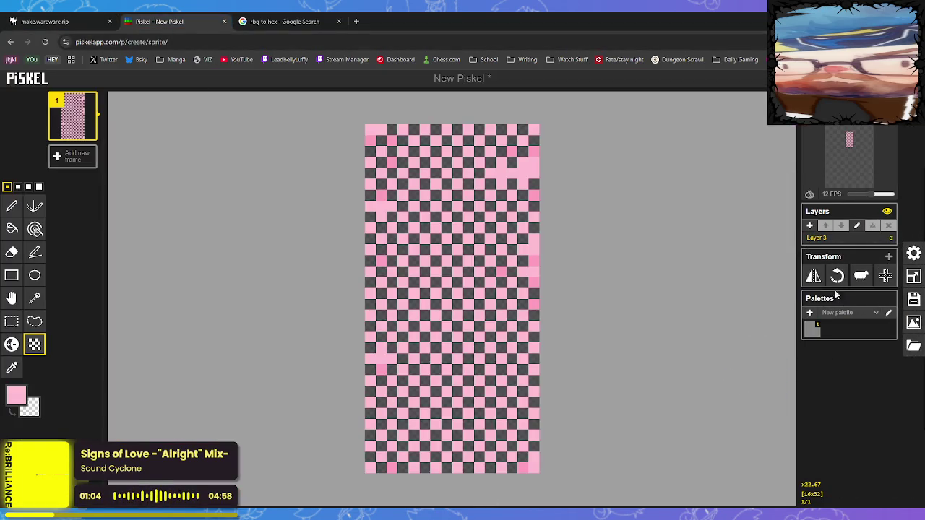
click(916, 277)
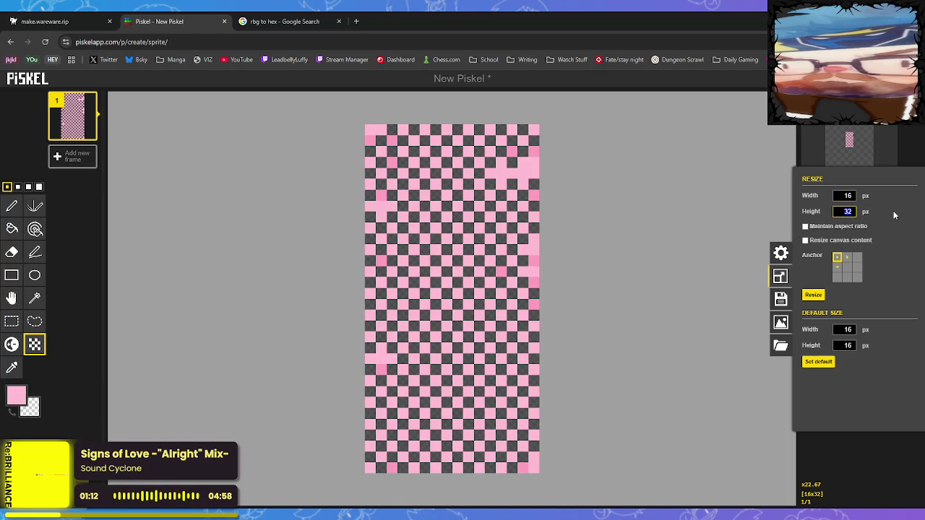
text(6)
key(Return)
click(781, 277)
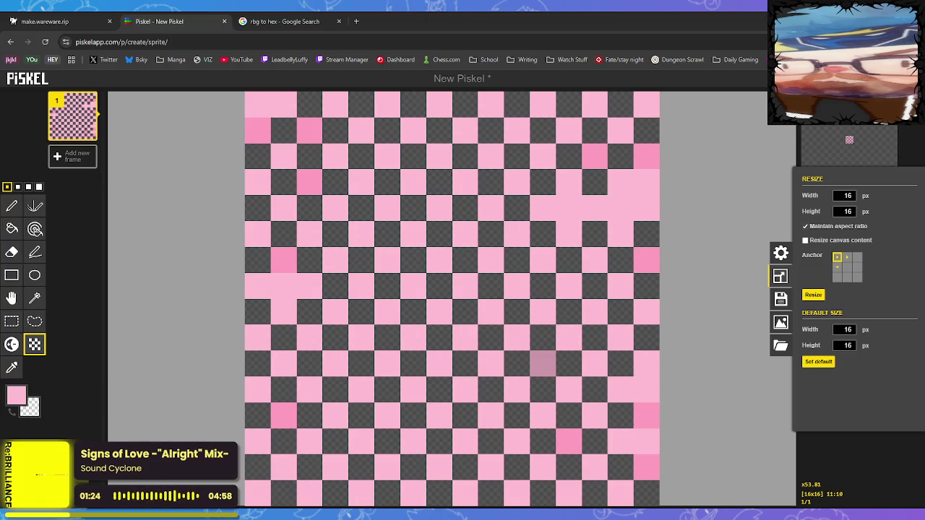
key(ctrl+z)
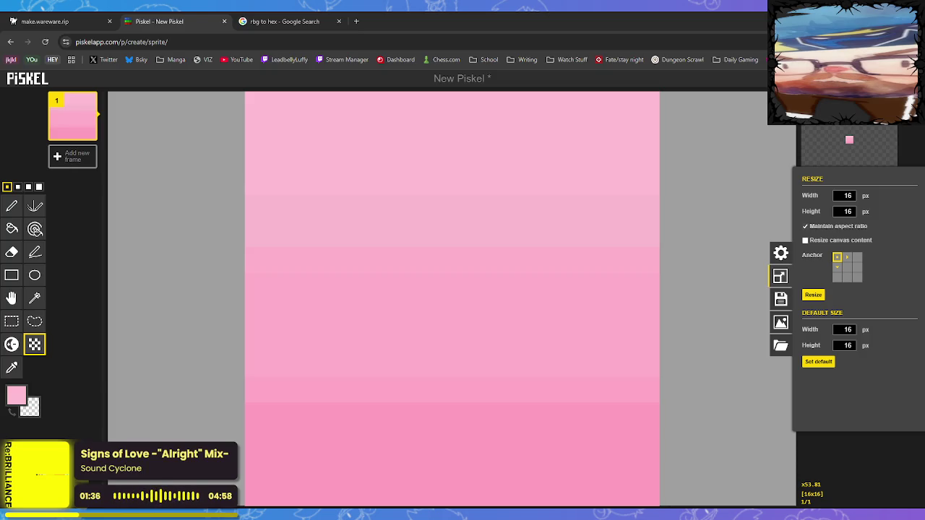
key(alt+Tab)
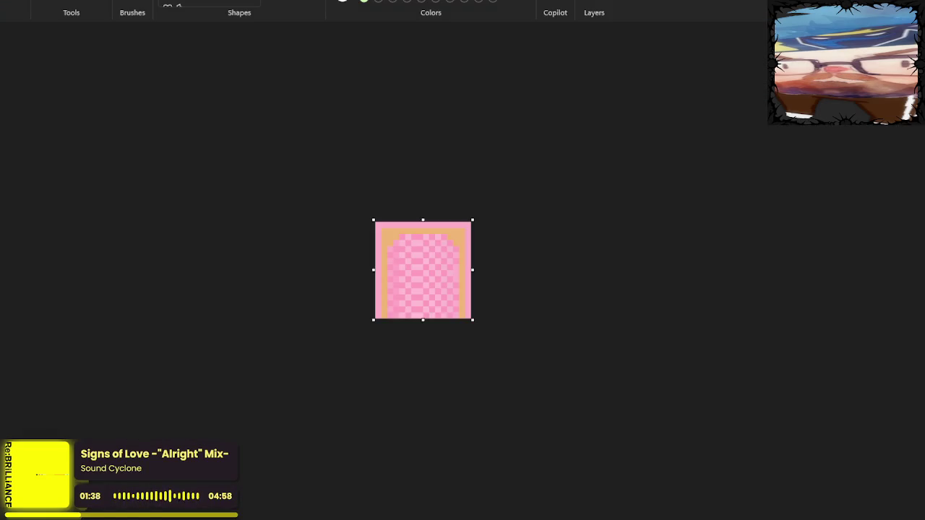
- Rotate the pasted pink gradient square 180° with two 90° right turns
key(ctrl+minus)
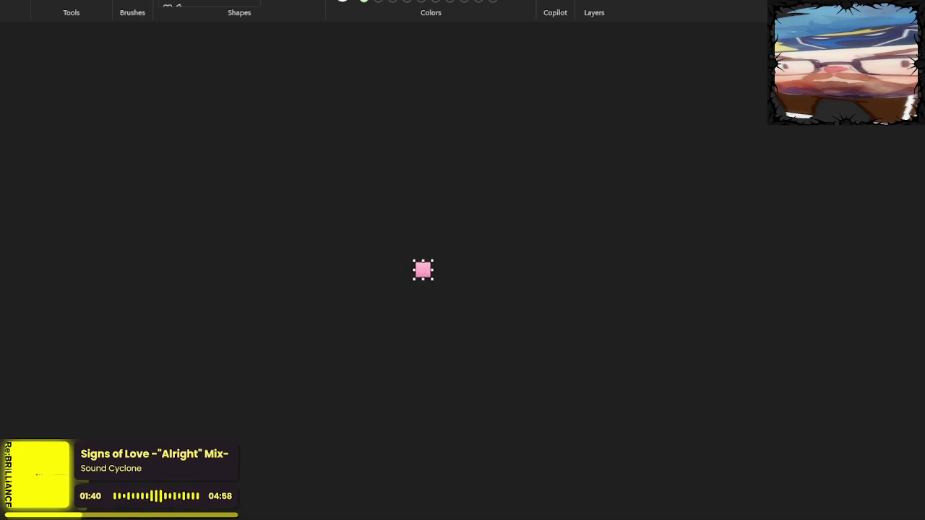
key(ctrl+plus)
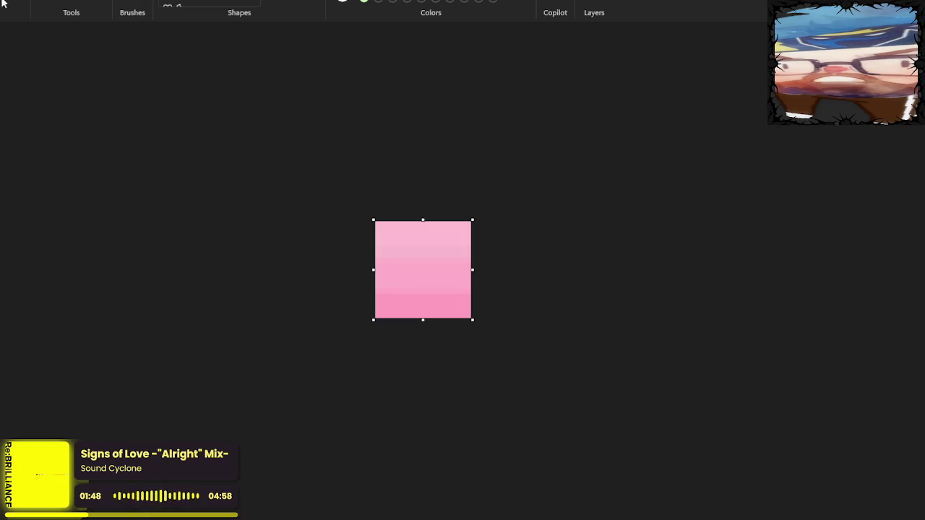
key(ctrl+r)
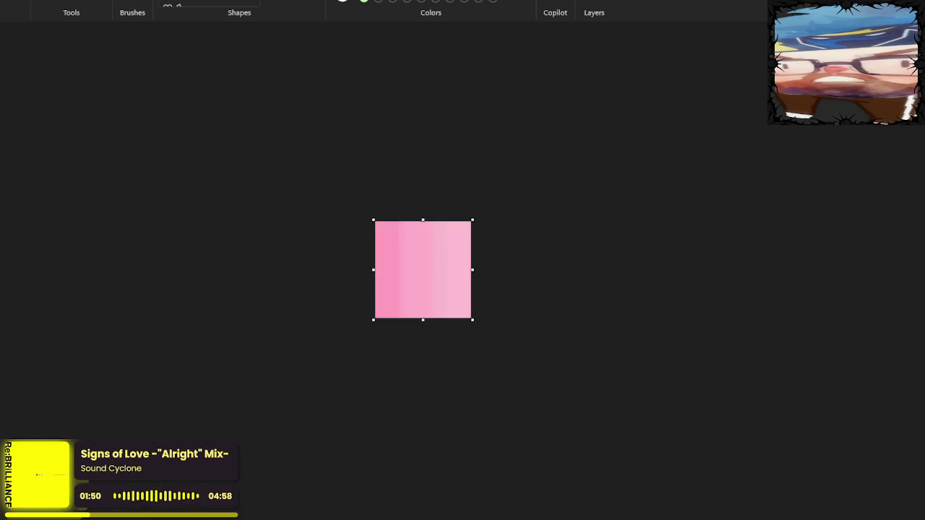
key(ctrl+r)
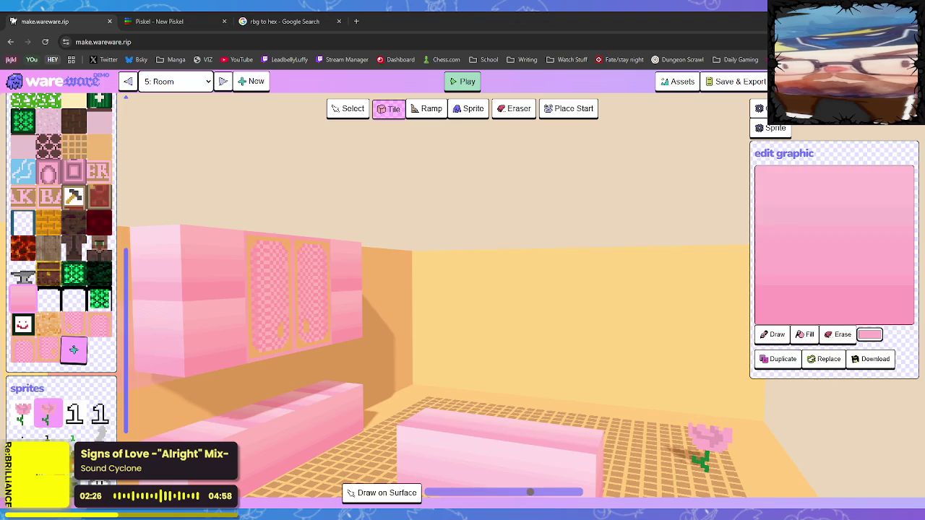
- Add the flipped pink gradient as a new WareWare palette tile and select it
click(73, 349)
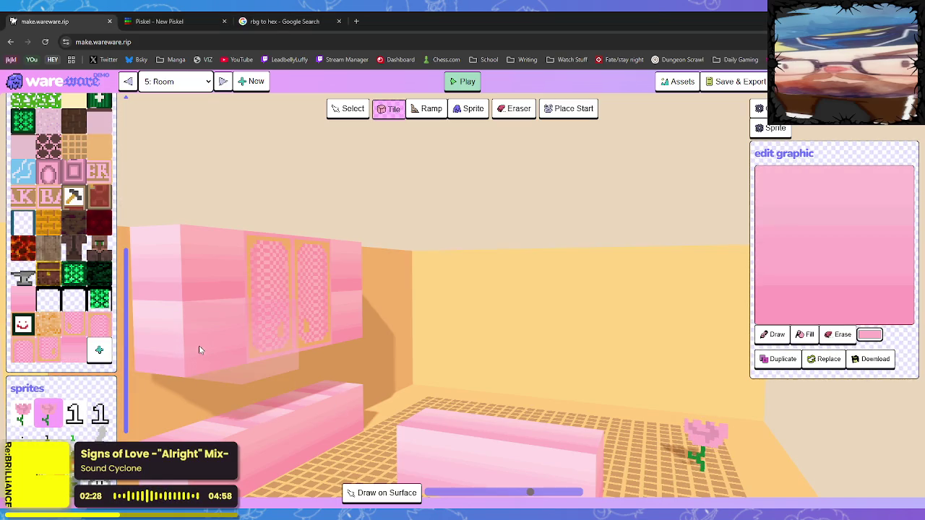
click(76, 351)
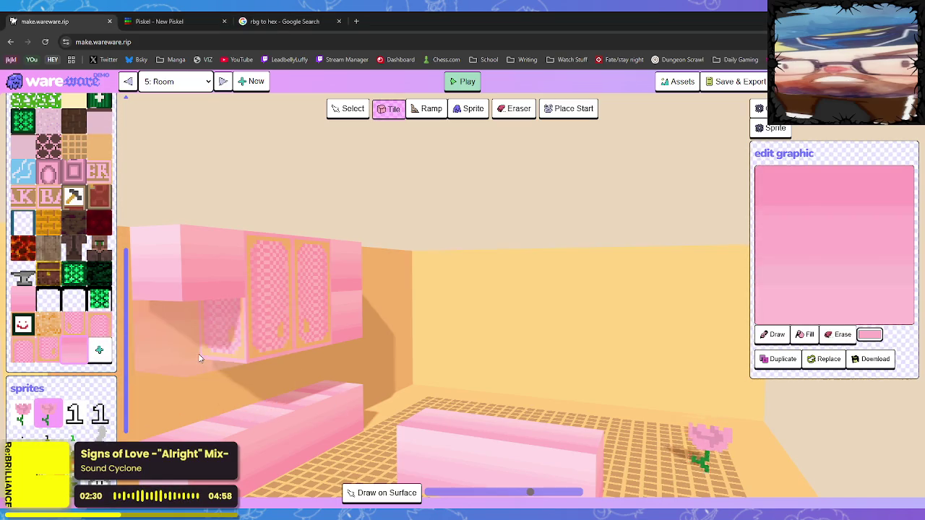
key(d)
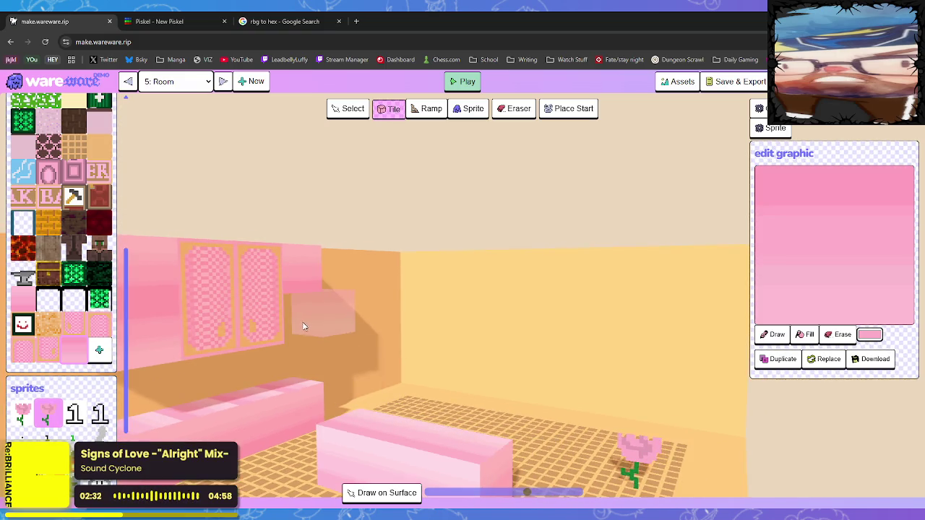
key(a)
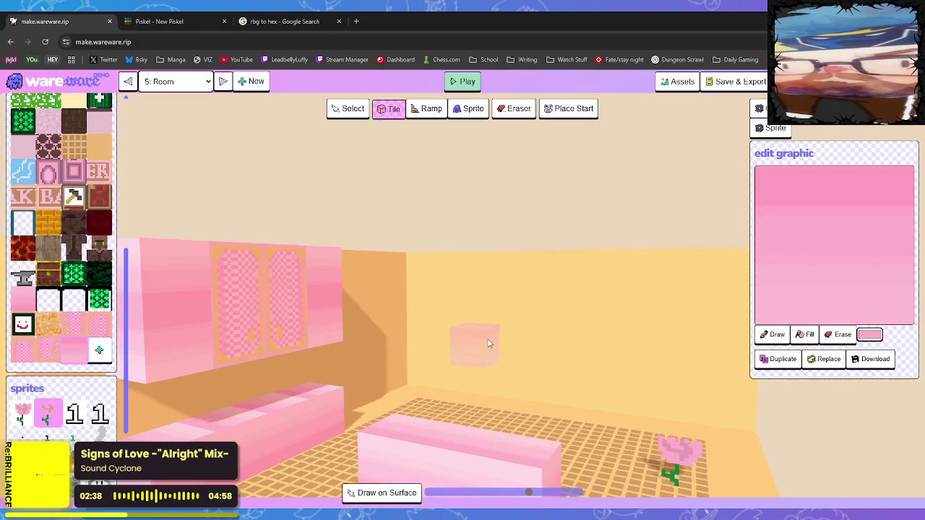
key(s)
key(w)
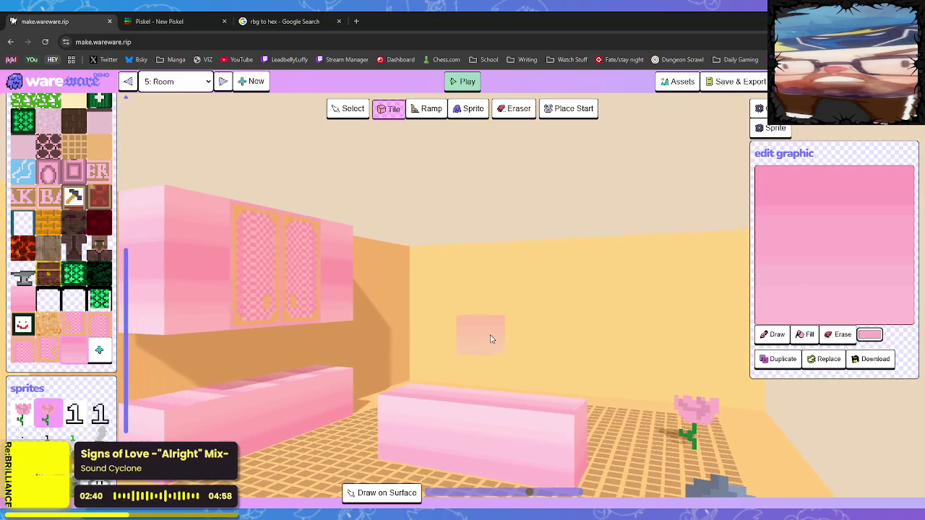
key(s)
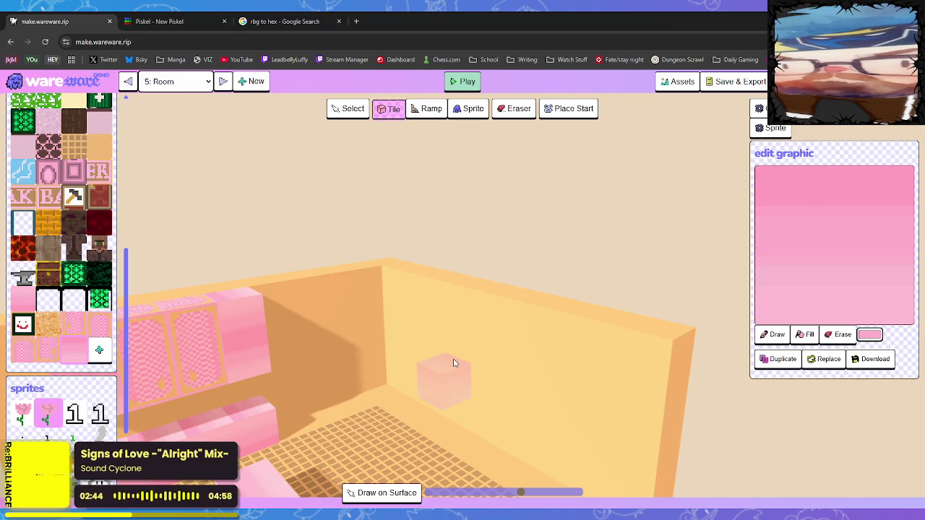
- Switch to Room 0, face the teal wall's gate, and place the player start on the path
click(224, 81)
key(s)
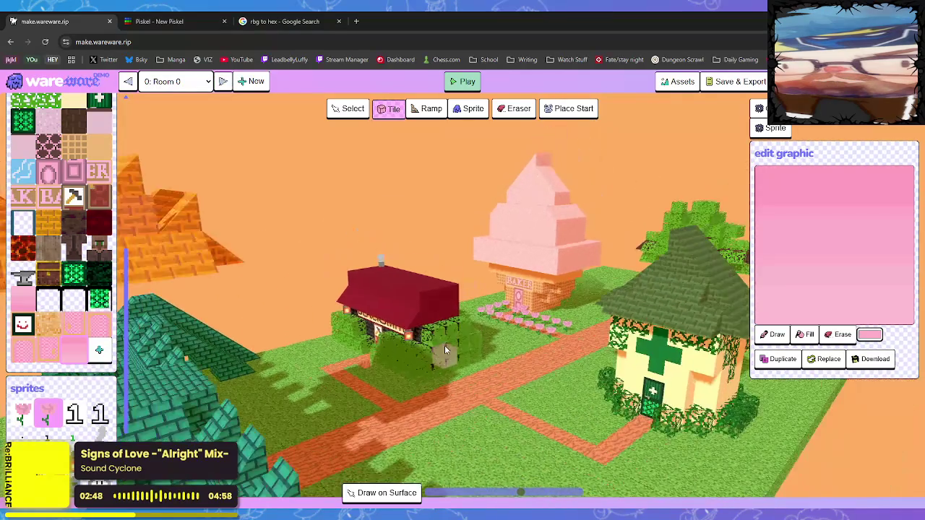
key(w)
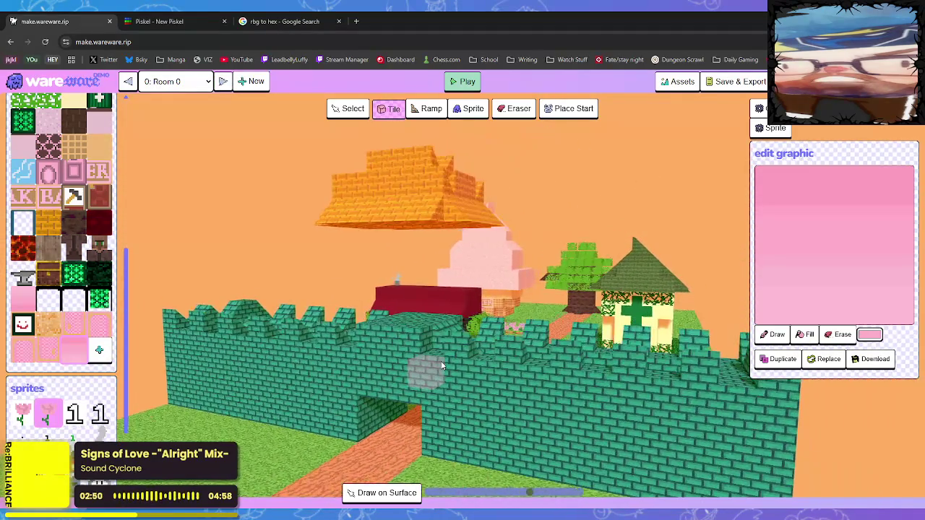
key(w)
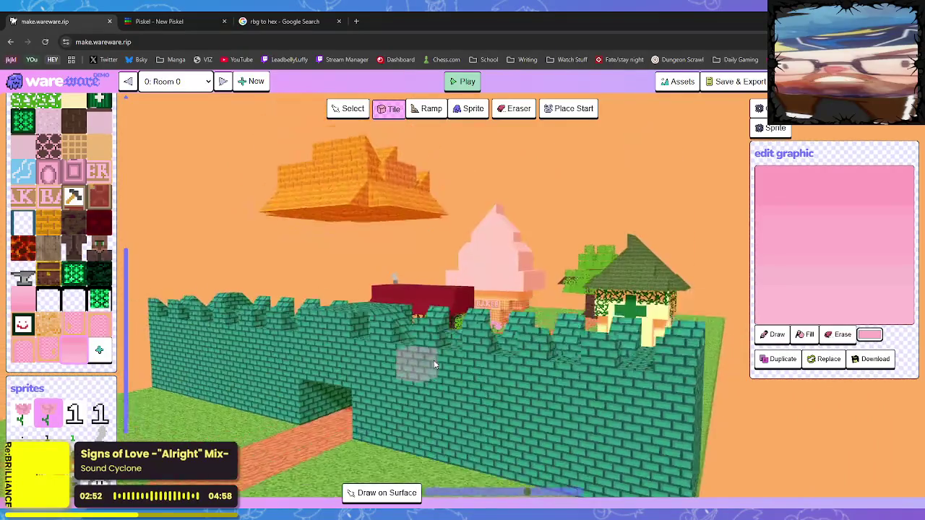
key(a)
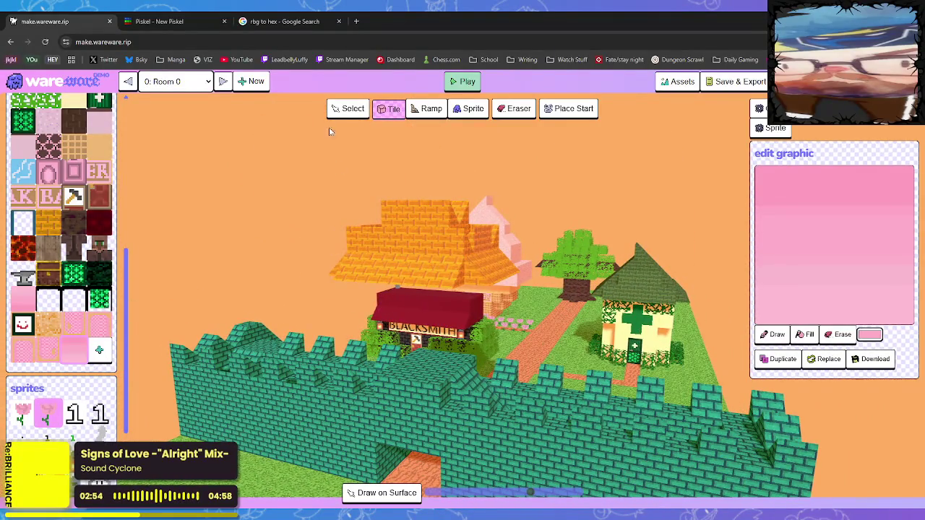
key(s)
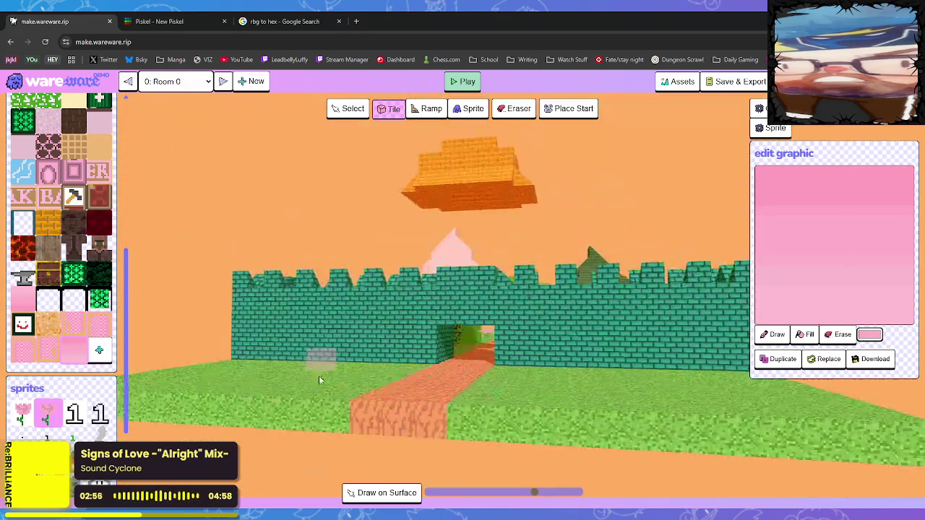
click(569, 109)
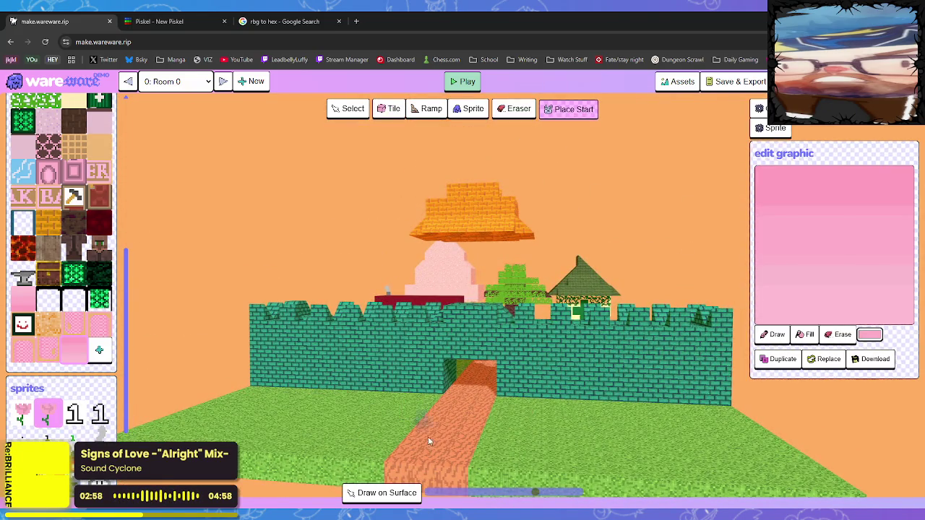
click(462, 457)
- Playtest Room 0, running the character through the gate and along the green brick wall to the blacksmith
click(467, 81)
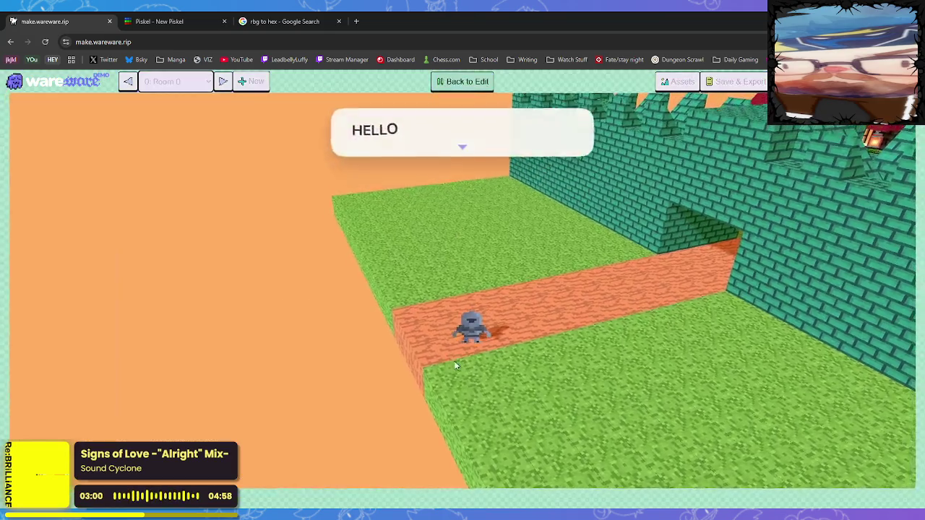
key(w)
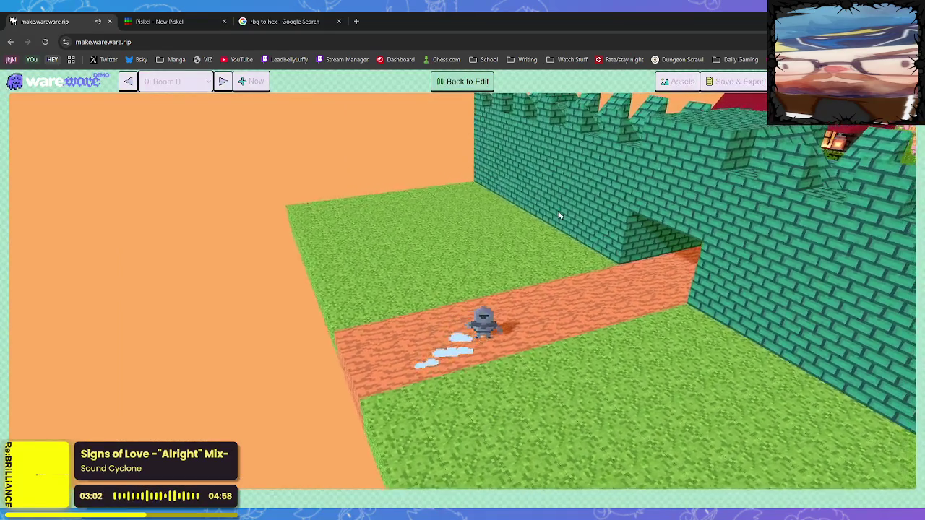
key(w)
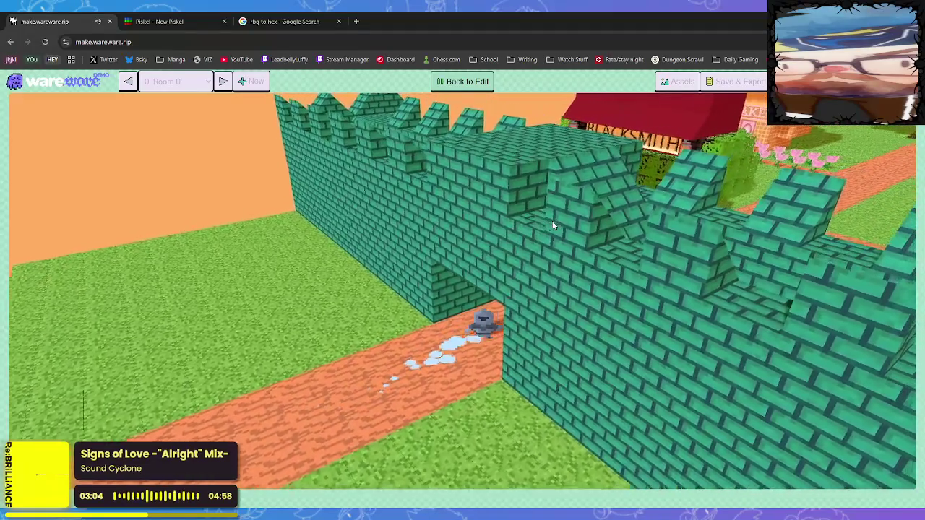
key(w)
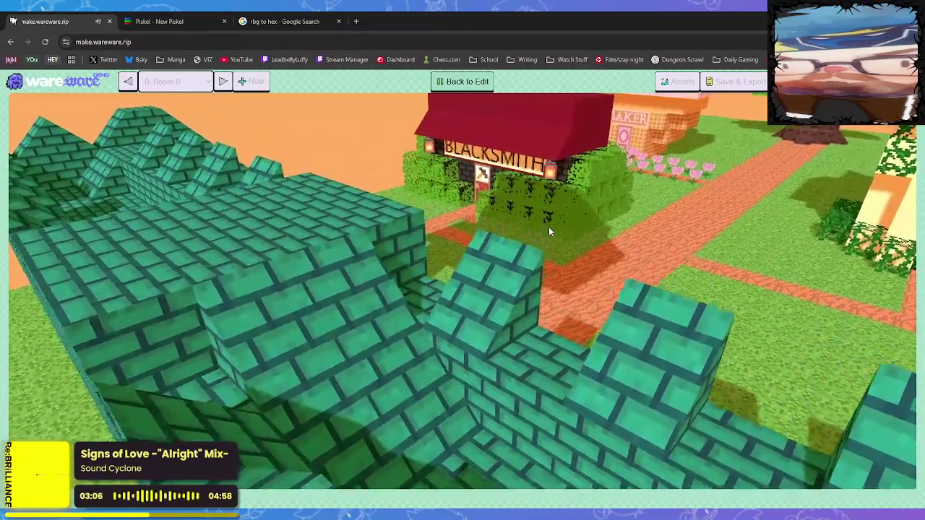
key(a)
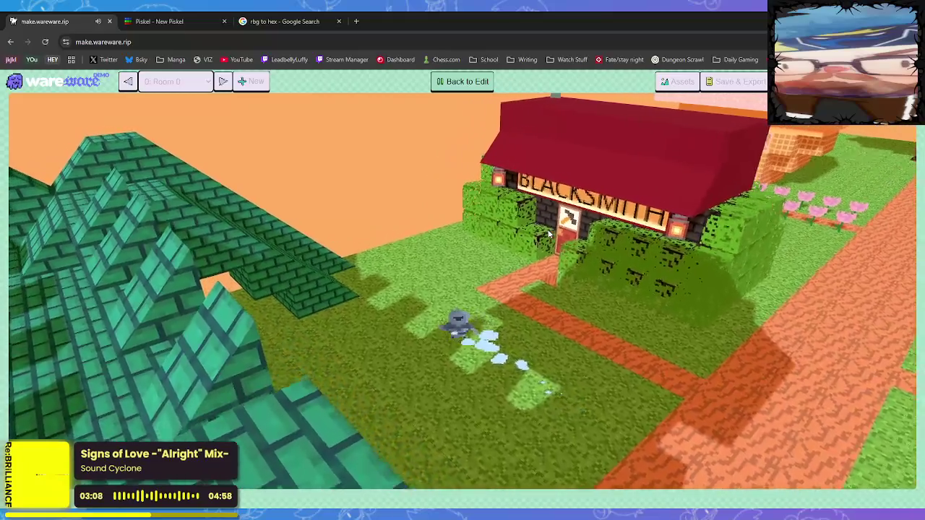
key(w)
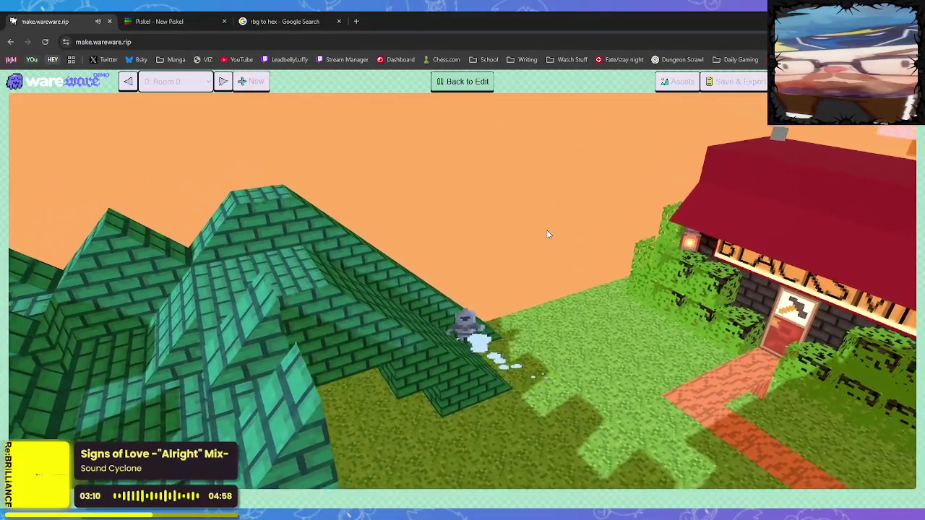
key(w)
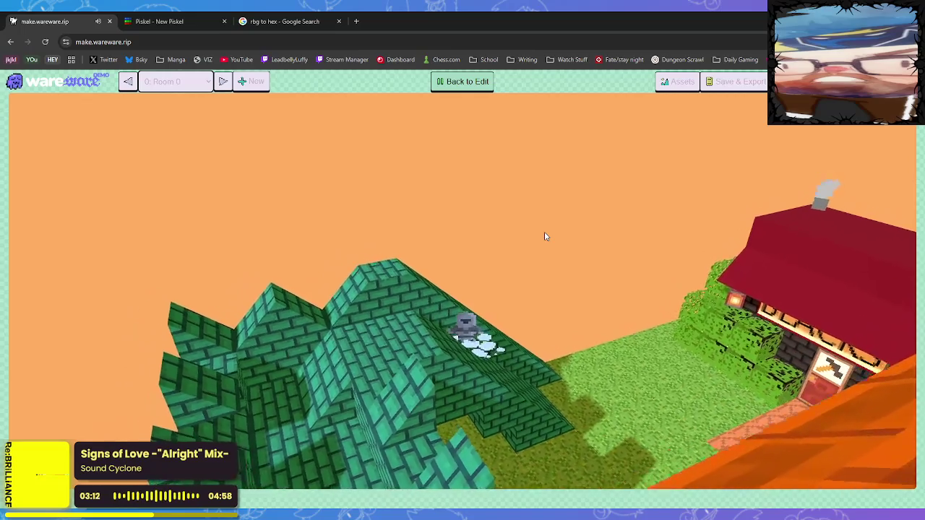
key(w)
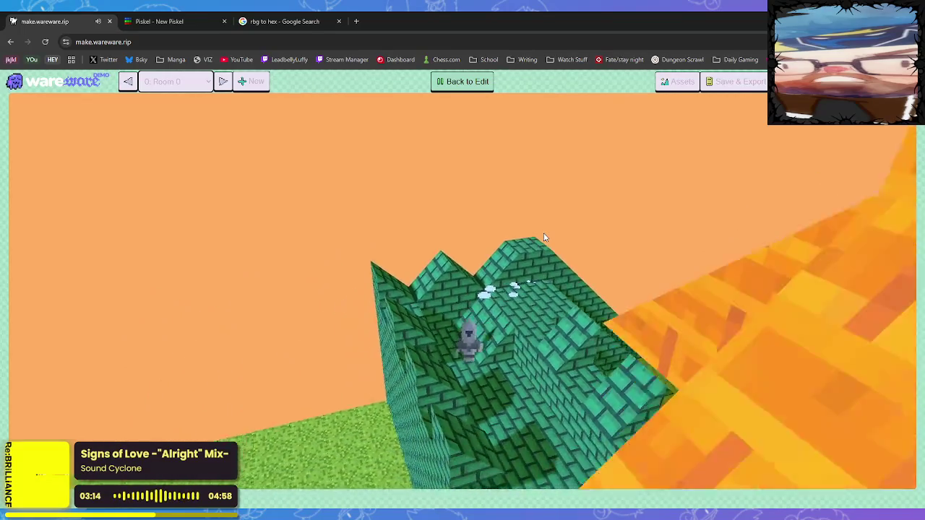
key(w)
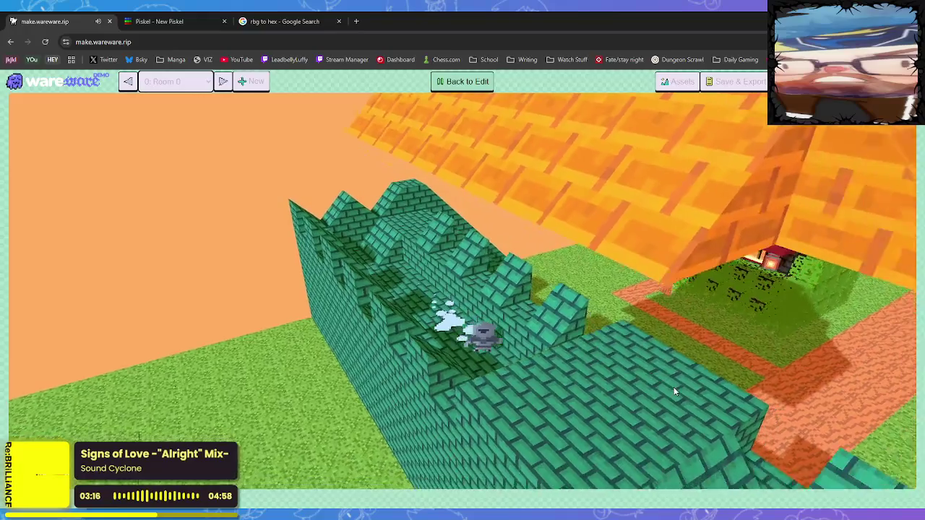
key(w)
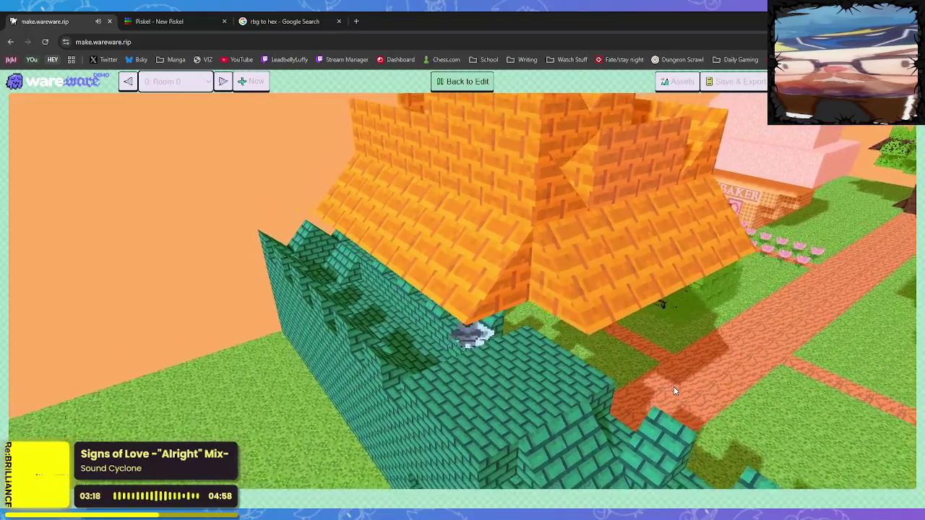
key(w)
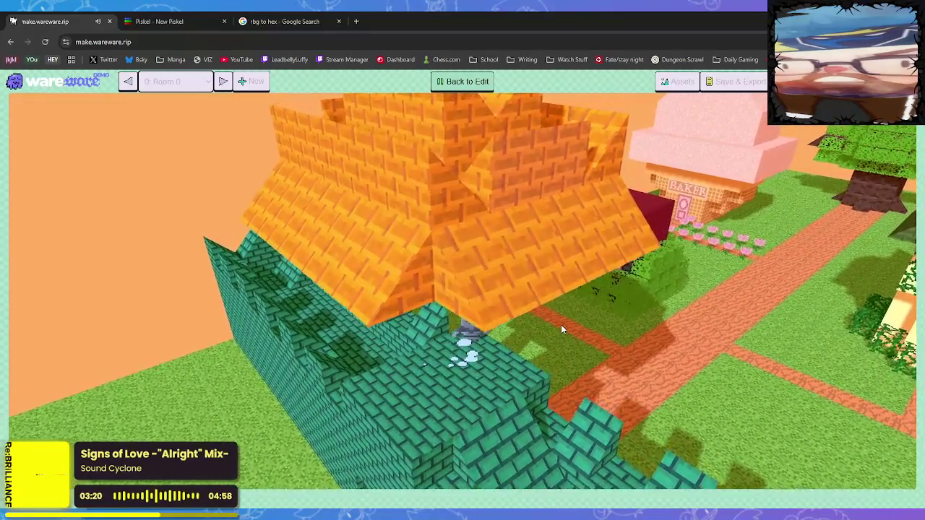
key(w)
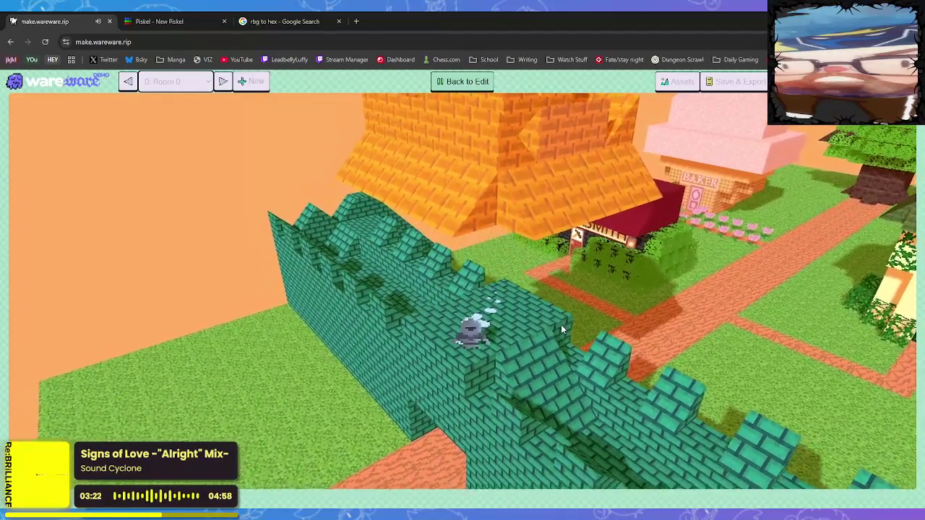
key(w)
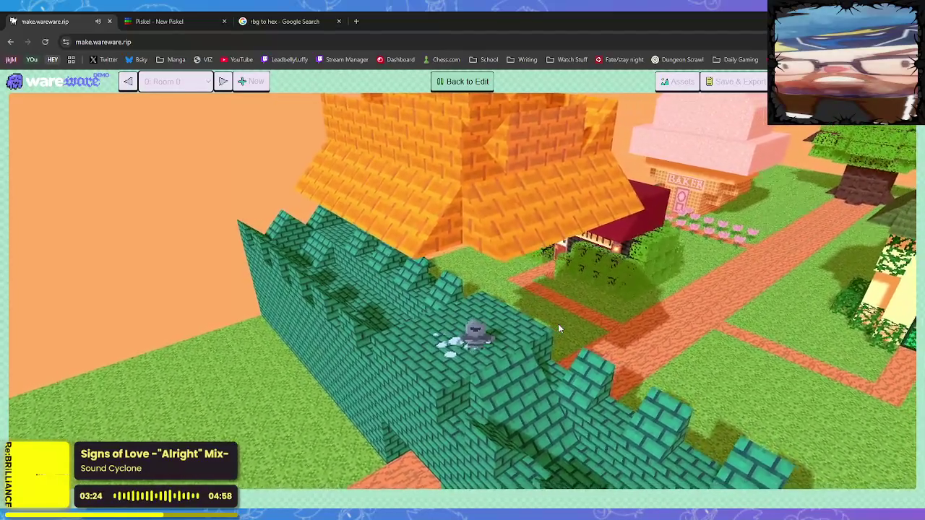
key(w)
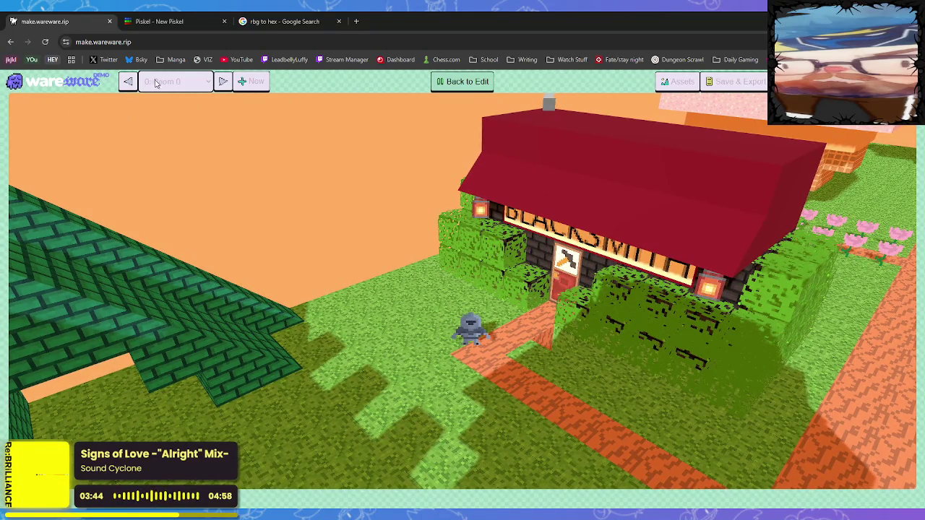
- Return to editing and place a grey brick block on the grass
click(470, 86)
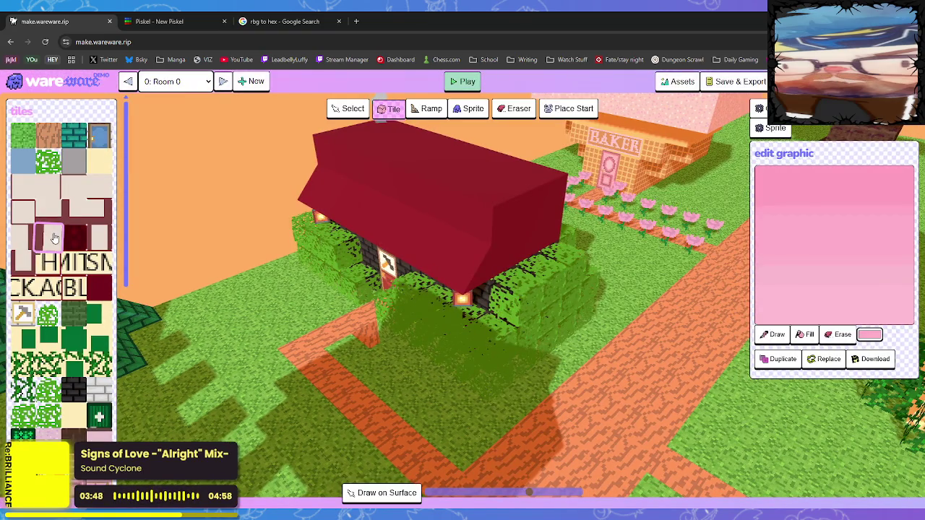
click(99, 390)
click(273, 326)
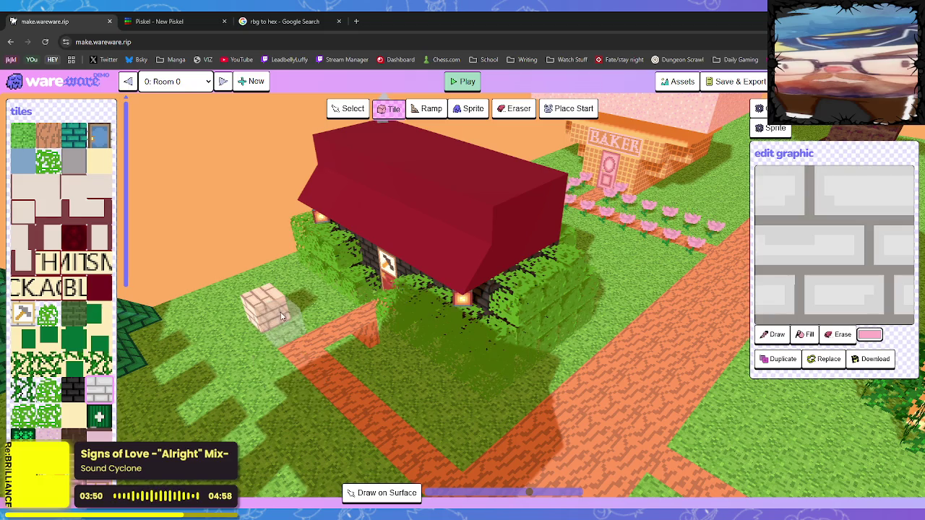
- Orbit and zoom the view to centre on the blacksmith house
mouse_move(272, 309)
mouse_down()
mouse_move(330, 302)
mouse_move(361, 285)
mouse_move(402, 299)
mouse_up()
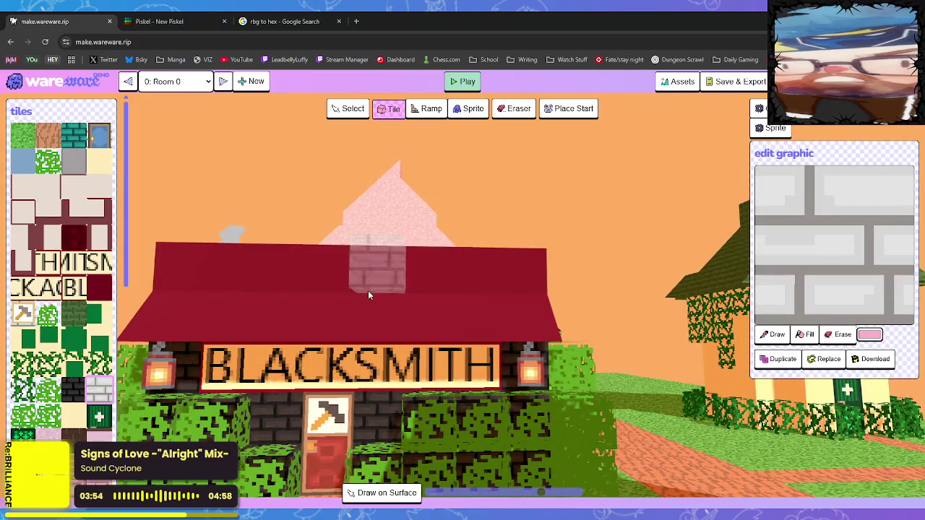
scroll(340, 340, down, 3)
scroll(394, 351, up, 3)
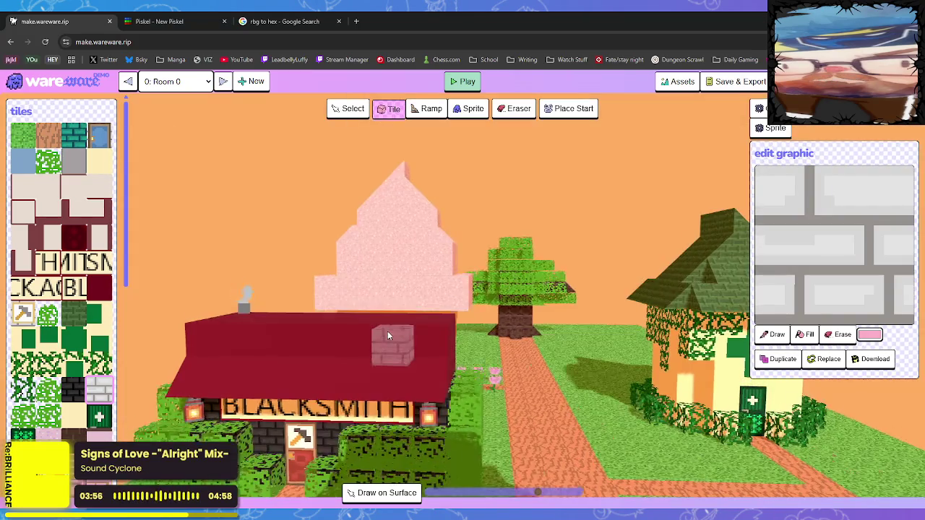
scroll(393, 329, down, 1)
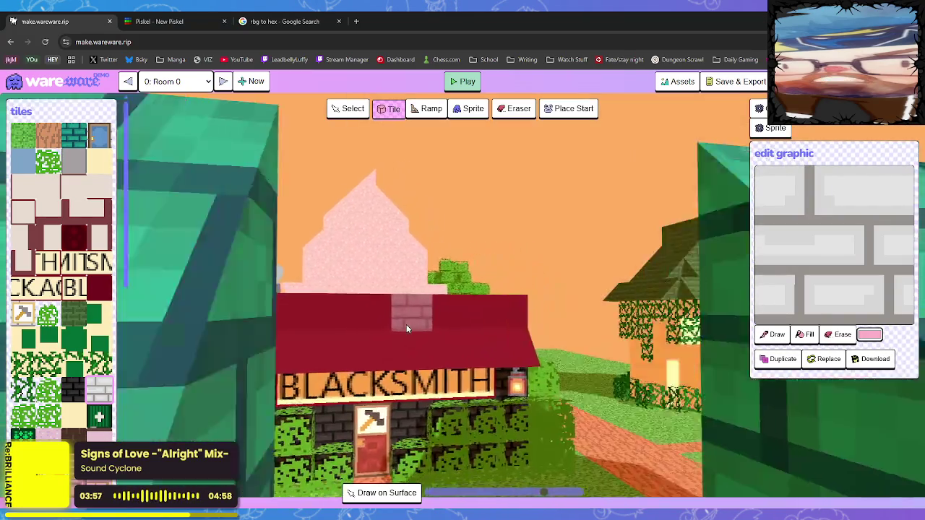
scroll(410, 324, up, 2)
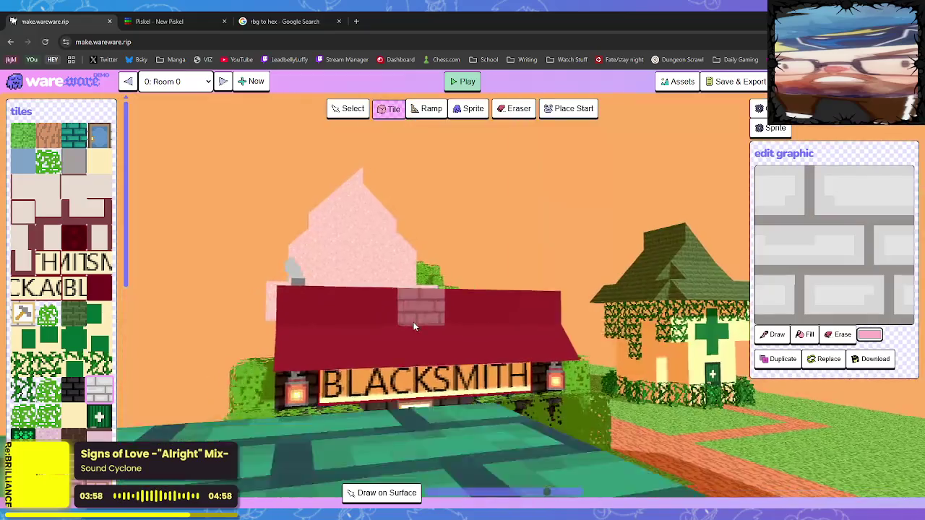
scroll(417, 325, down, 3)
scroll(418, 325, up, 3)
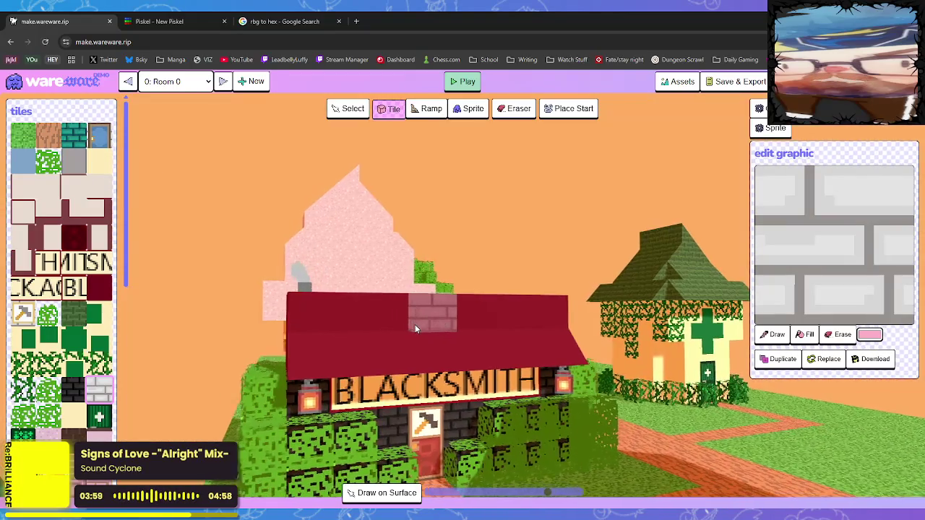
scroll(415, 325, down, 4)
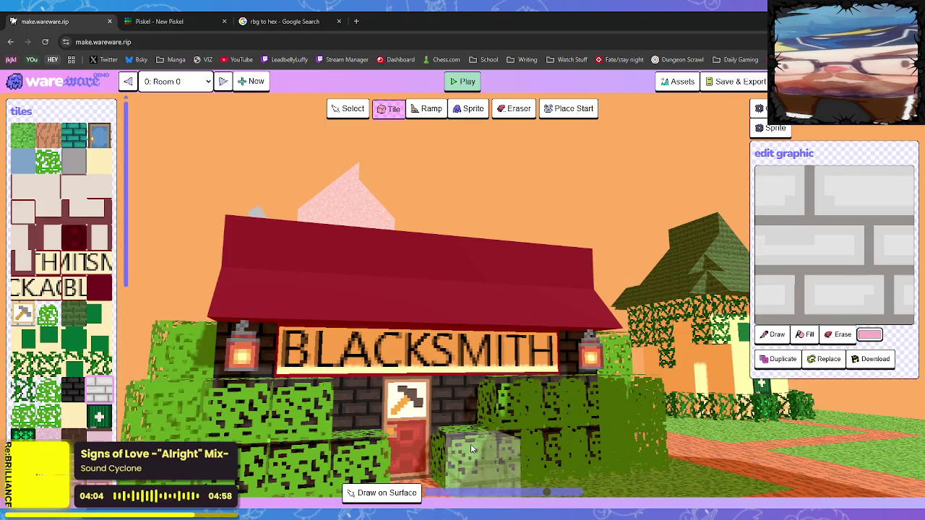
mouse_move(470, 444)
mouse_down()
mouse_move(420, 418)
mouse_move(437, 417)
mouse_move(374, 417)
mouse_move(381, 411)
mouse_up()
scroll(383, 416, up, 2)
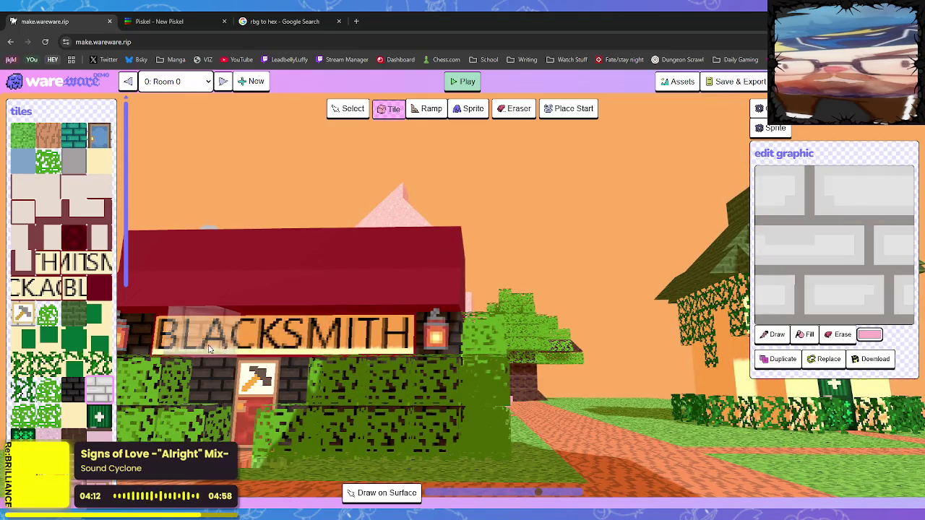
mouse_move(324, 366)
mouse_down()
mouse_move(376, 365)
mouse_move(330, 370)
mouse_move(700, 486)
mouse_move(752, 473)
mouse_move(826, 474)
mouse_move(456, 475)
mouse_move(600, 495)
mouse_up()
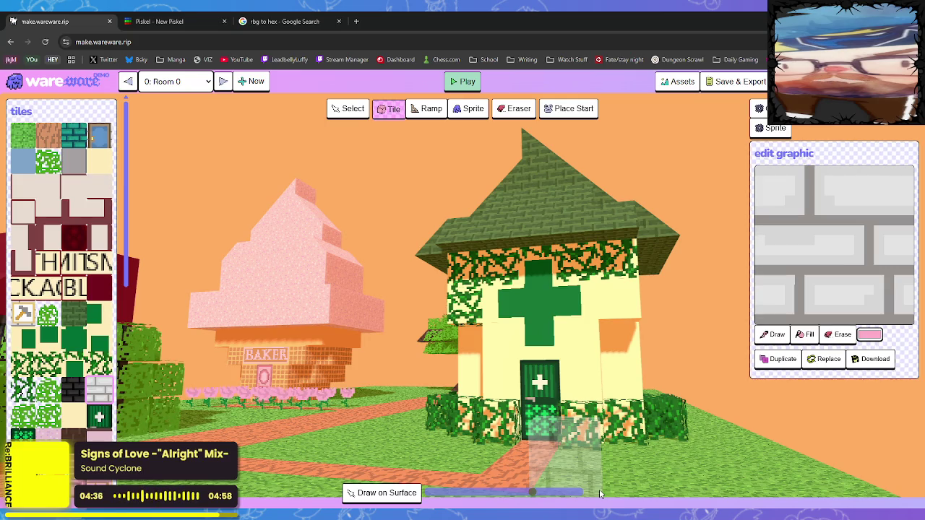
key(d)
drag(482, 415, 610, 413)
mouse_move(430, 245)
mouse_down()
mouse_move(542, 317)
mouse_move(537, 301)
mouse_move(258, 313)
mouse_move(527, 389)
mouse_move(584, 367)
mouse_up()
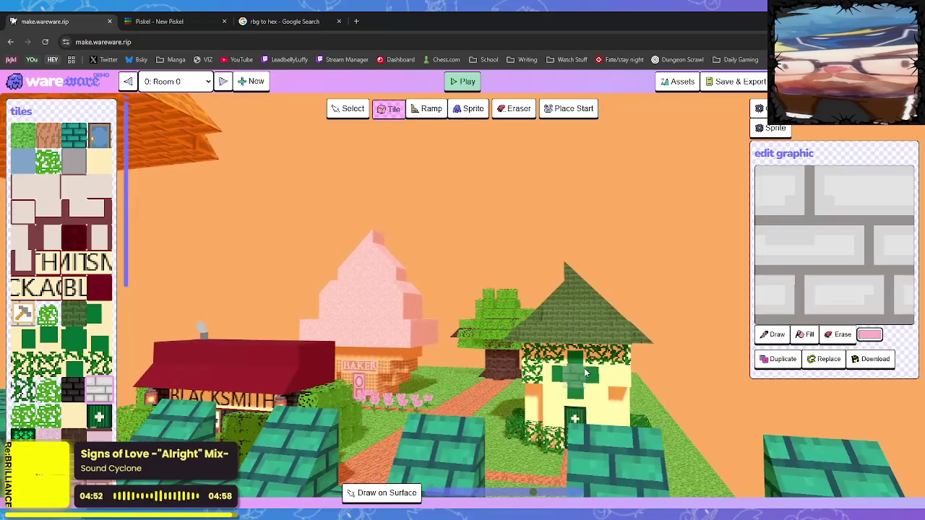
scroll(584, 368, up, 5)
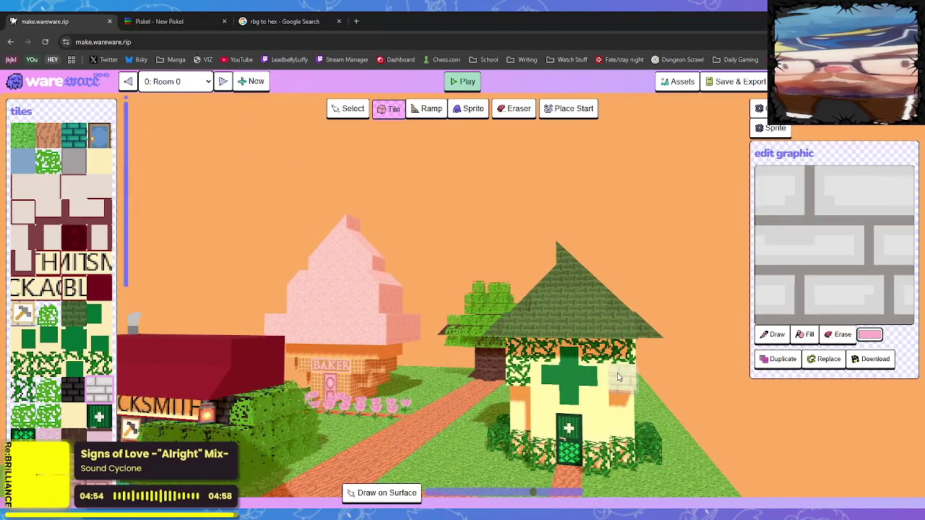
drag(384, 369, 423, 356)
drag(374, 335, 403, 340)
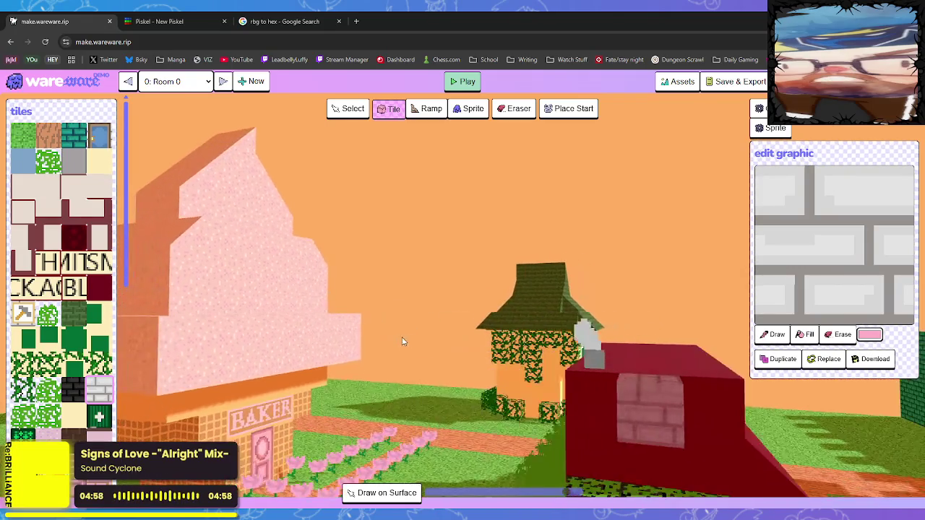
scroll(277, 341, up, 3)
mouse_move(277, 341)
mouse_down()
mouse_move(210, 331)
mouse_move(150, 346)
mouse_up()
drag(250, 369, 303, 381)
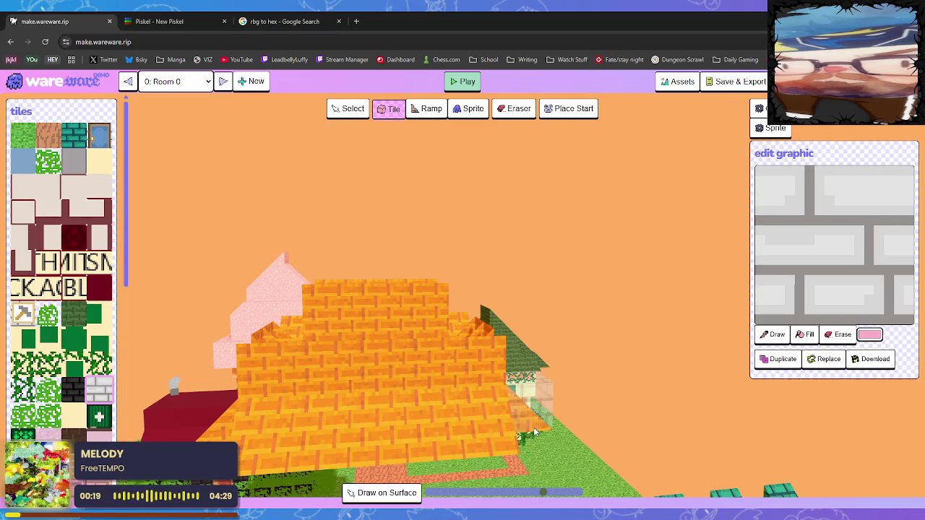
- Place a black brick block against the orange pyramid wall, then open a new Chrome tab
key(e)
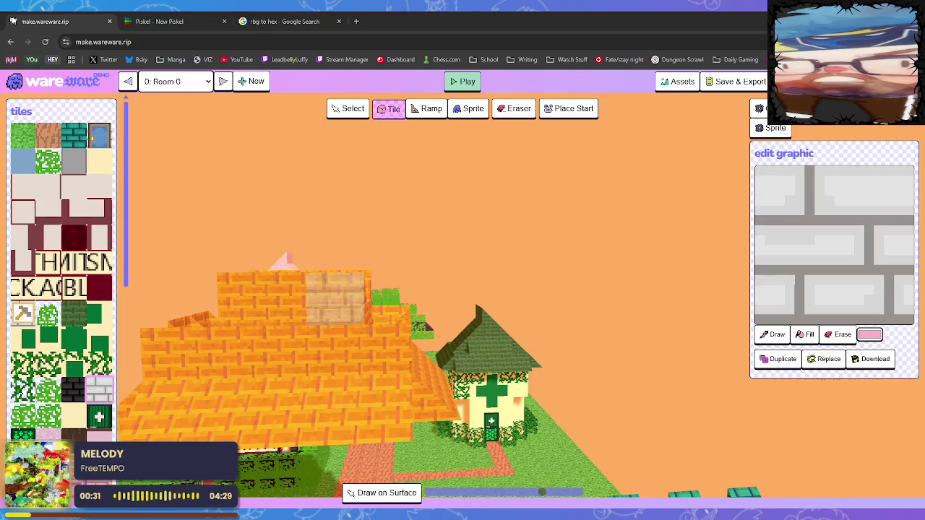
click(73, 415)
click(74, 314)
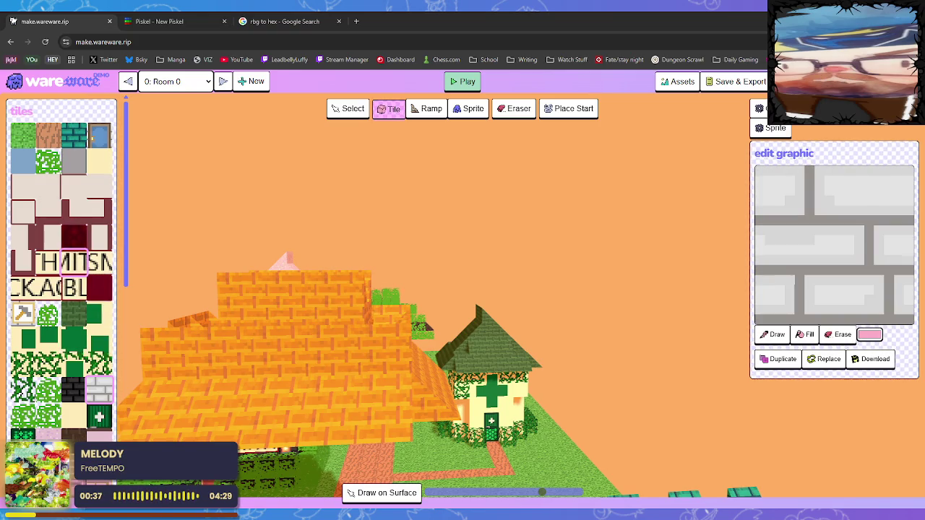
scroll(62, 275, down, 2)
click(73, 293)
scroll(62, 275, down, 1)
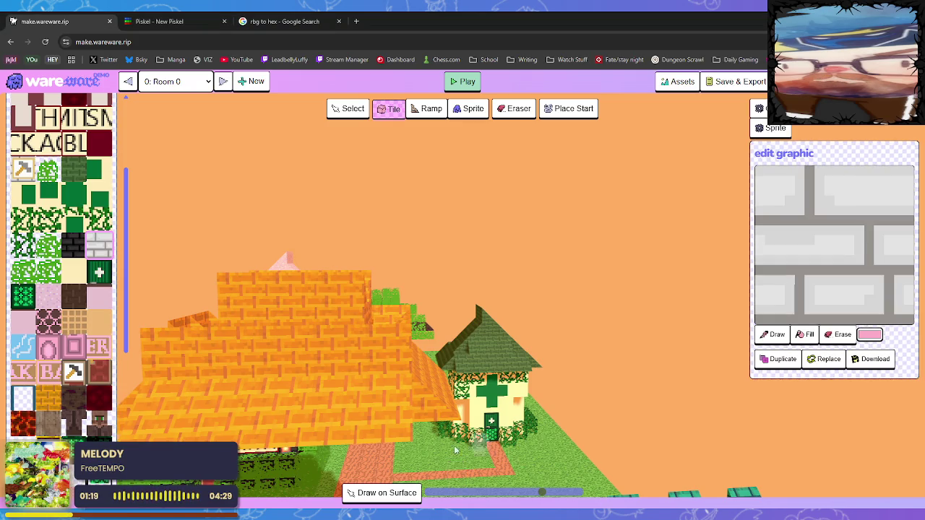
click(193, 394)
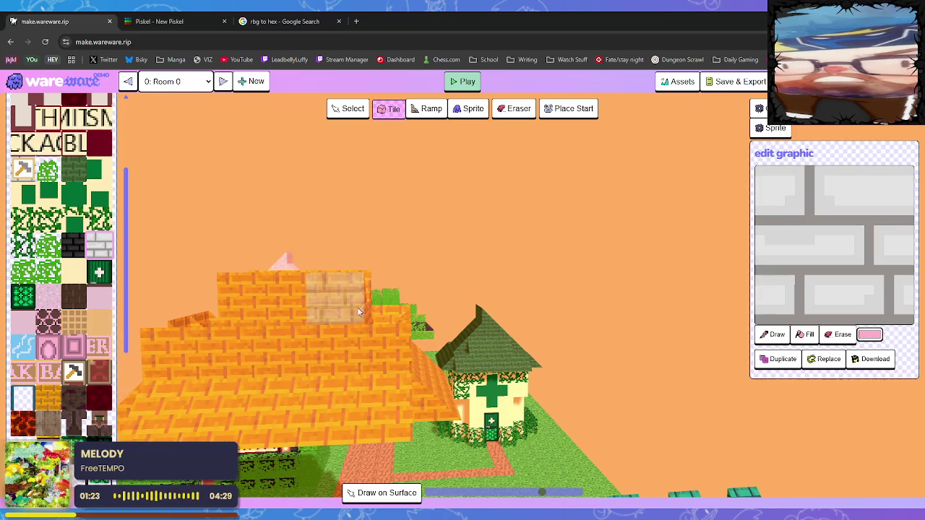
click(358, 22)
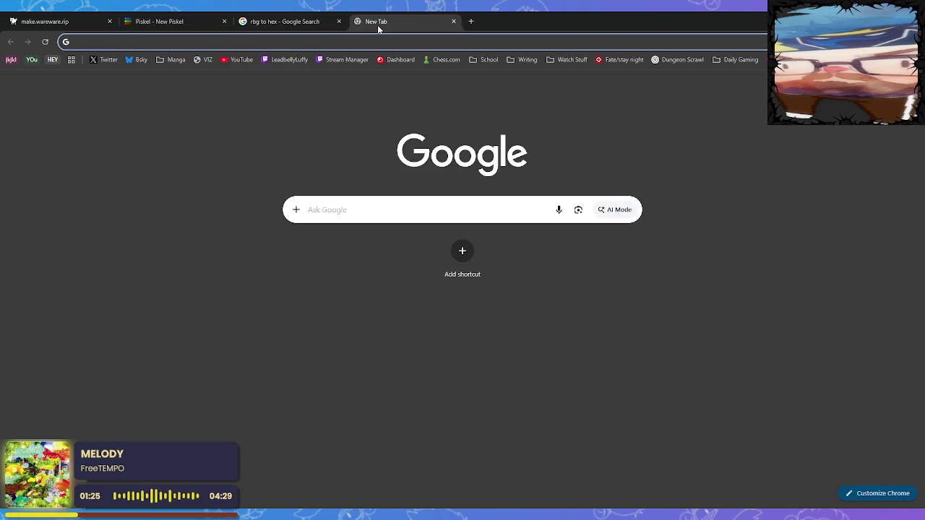
- Search images for 'gradient map' and open the Muddy Colors gradient editor reference full-size
text(gradient map)
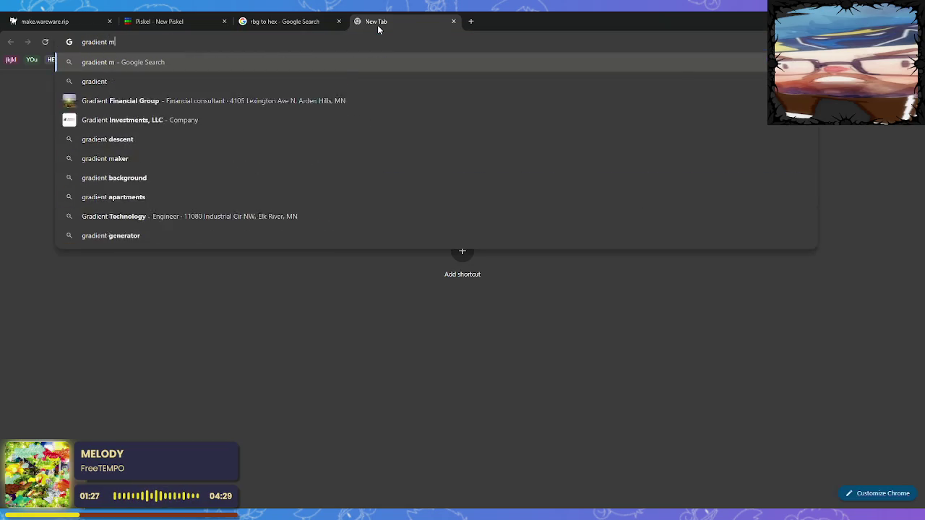
key(Return)
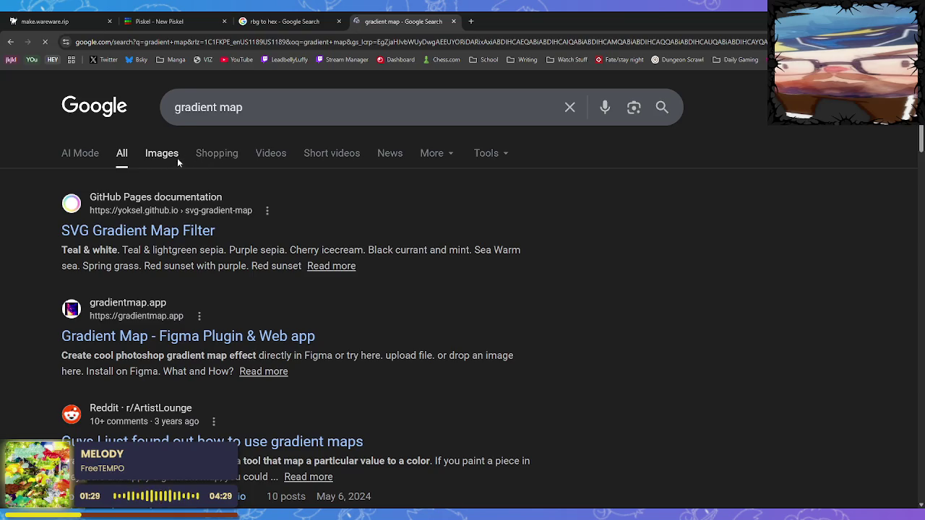
click(177, 157)
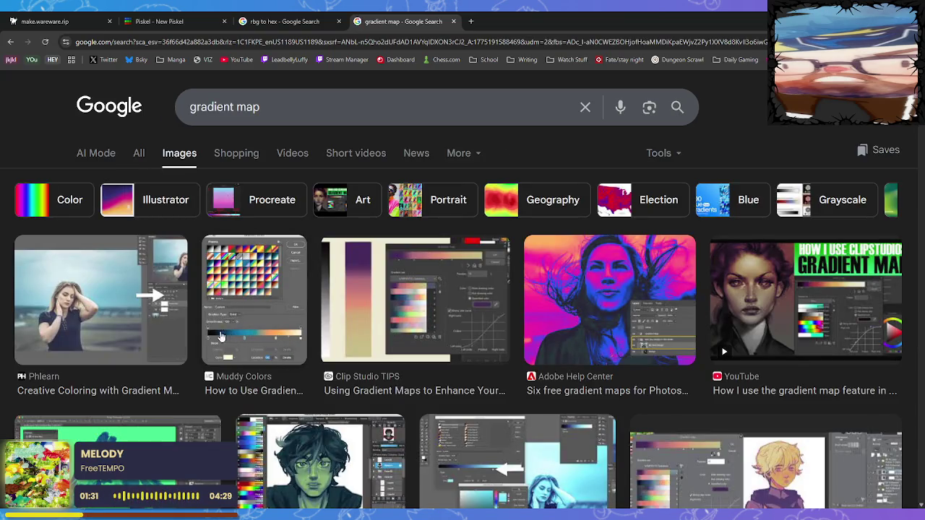
click(253, 339)
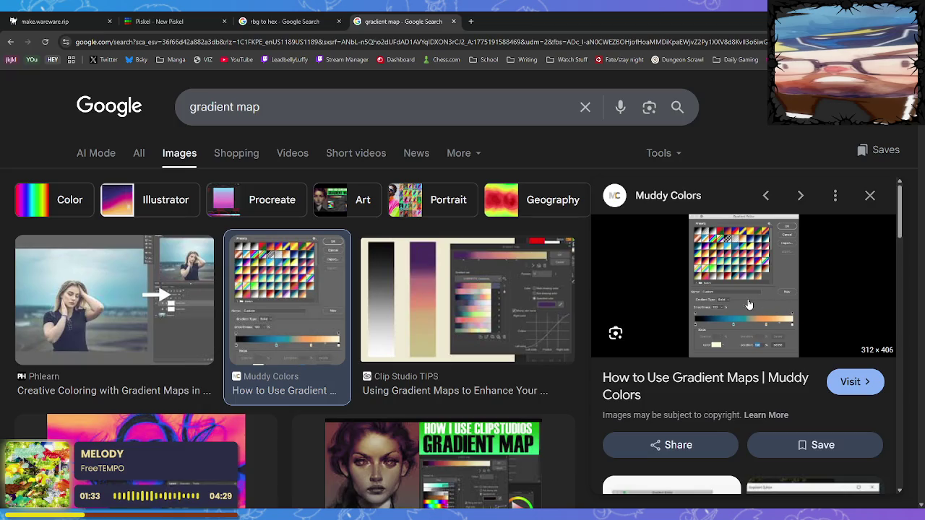
click(516, 20)
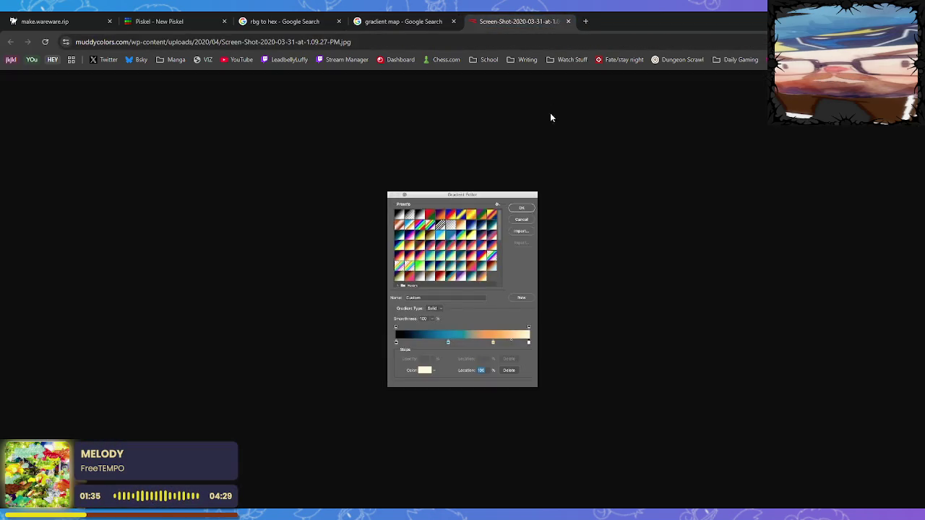
ctrl+scroll(475, 355, up, 5)
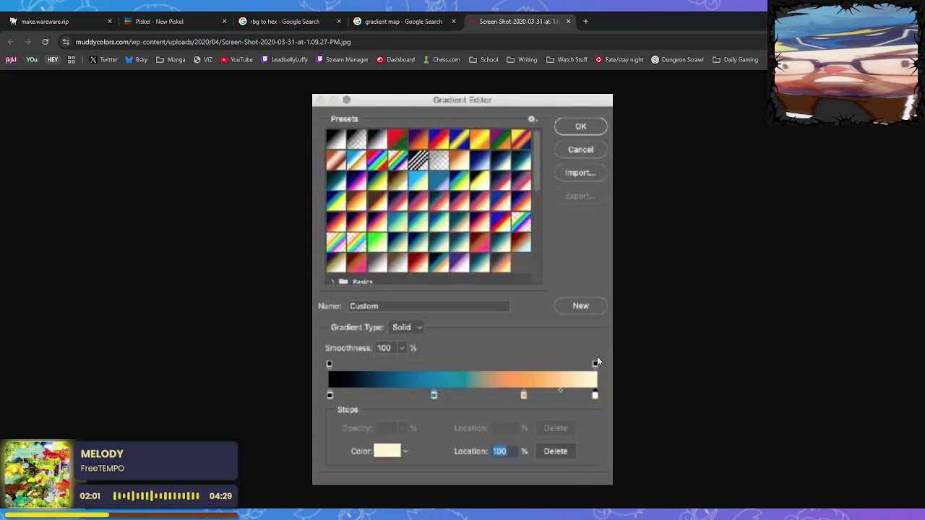
- Close the reference, 'gradient map' and 'rbg to hex' tabs and return to WareWare's Room 0
click(568, 21)
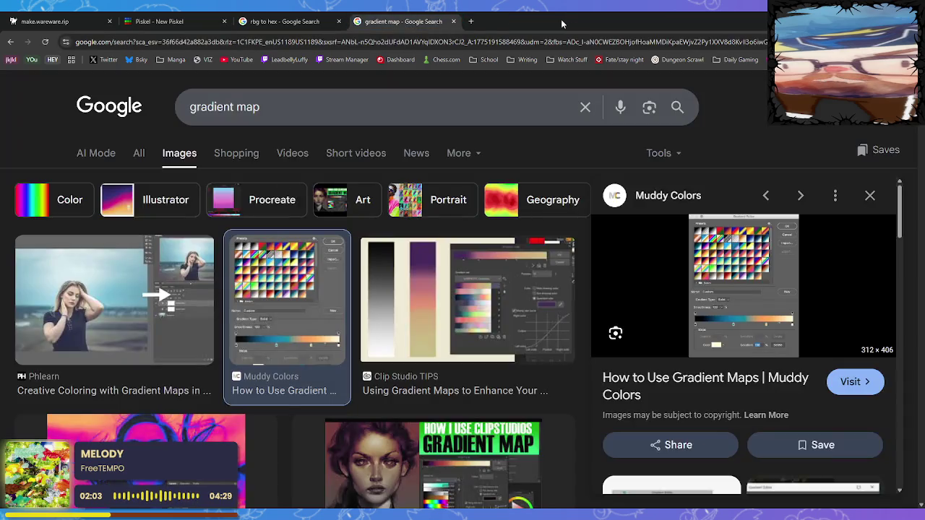
click(454, 22)
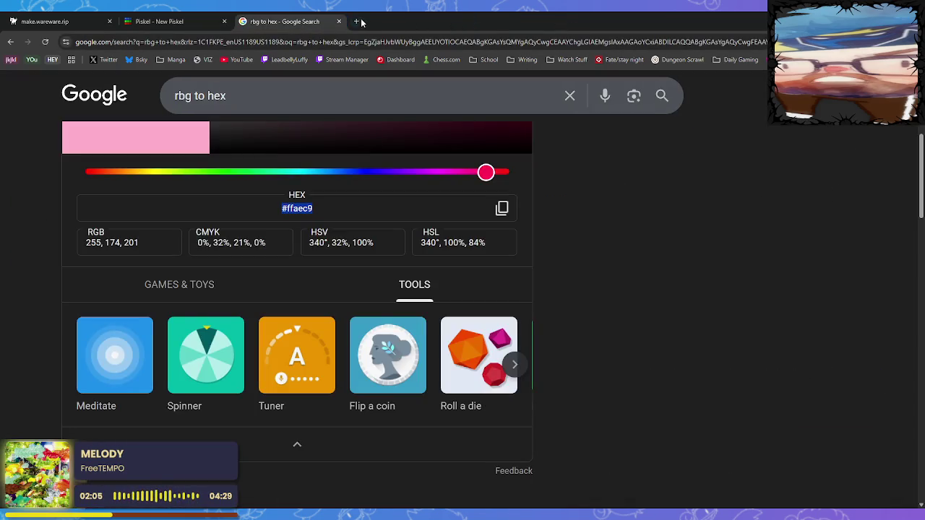
click(340, 21)
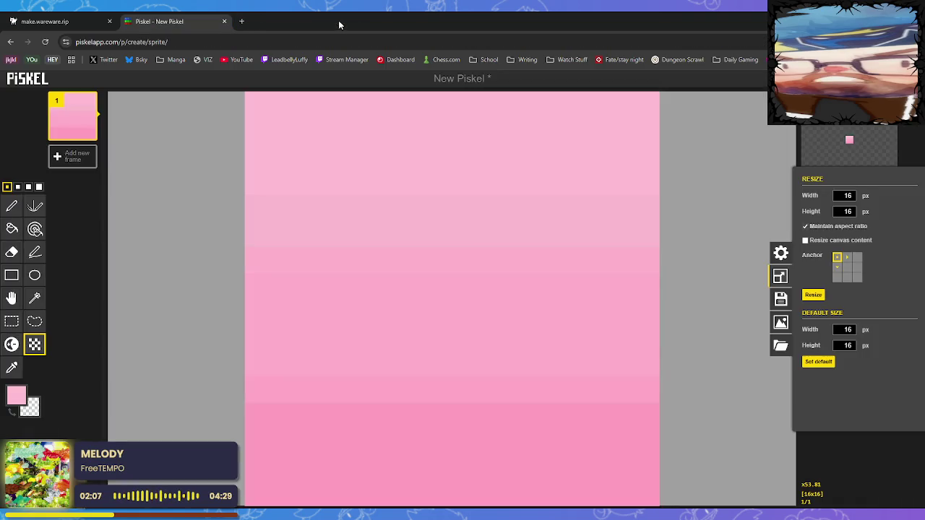
key(ctrl+shift+Tab)
mouse_move(425, 332)
mouse_down()
mouse_move(416, 366)
mouse_move(433, 362)
mouse_move(520, 388)
mouse_move(463, 368)
mouse_up()
scroll(463, 368, up, 5)
scroll(464, 368, down, 5)
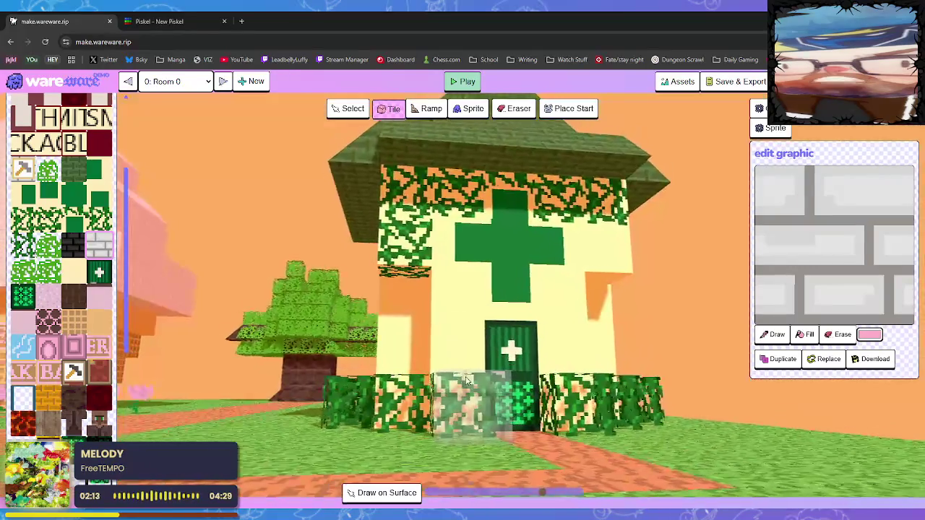
scroll(460, 376, up, 2)
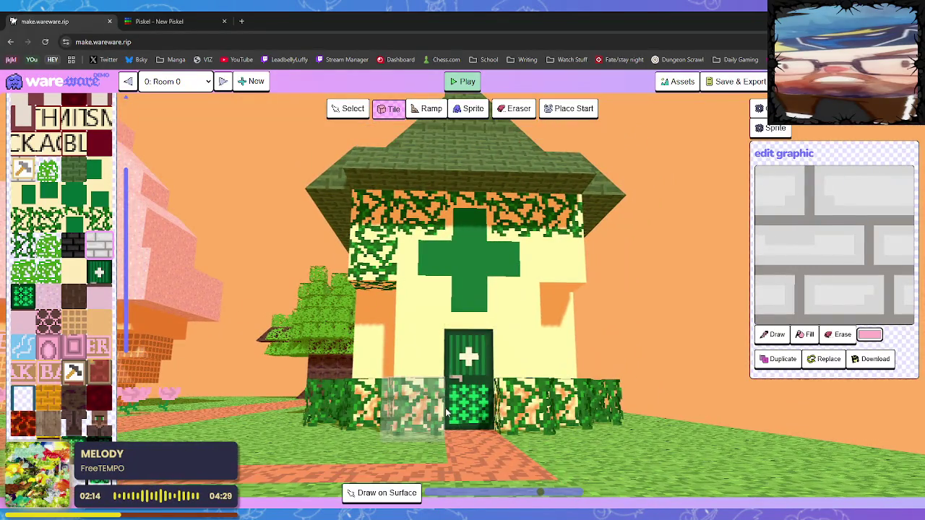
mouse_move(446, 412)
mouse_down()
mouse_move(446, 394)
mouse_move(337, 325)
mouse_up()
scroll(62, 258, up, 2)
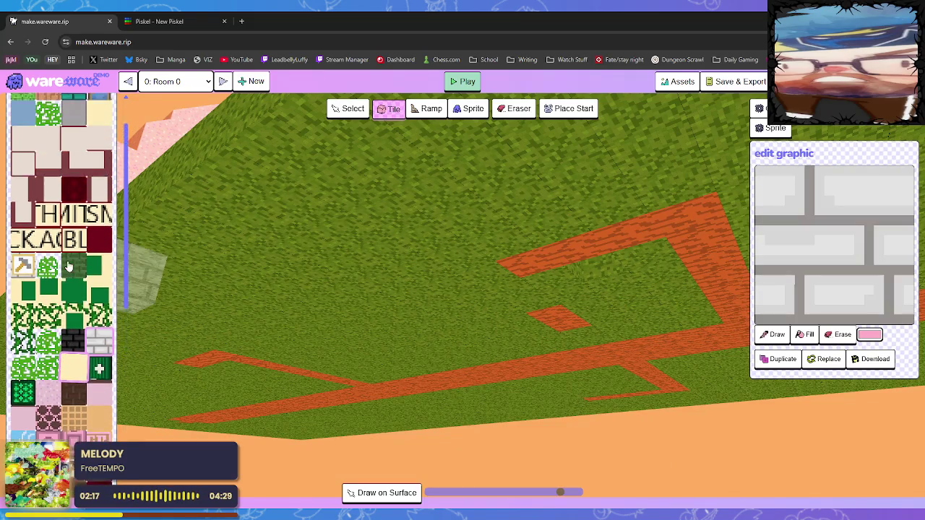
mouse_move(403, 226)
mouse_down()
mouse_move(392, 301)
mouse_move(359, 365)
mouse_up()
scroll(358, 365, up, 5)
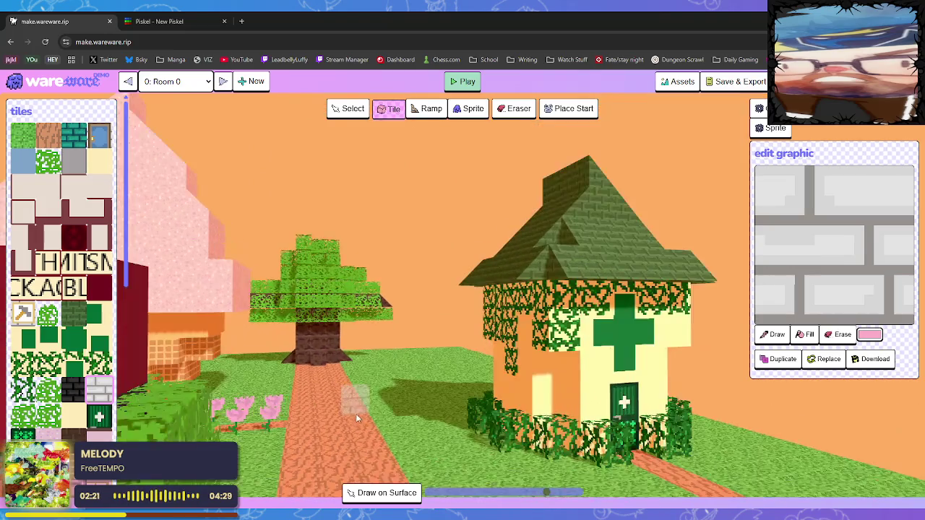
click(99, 135)
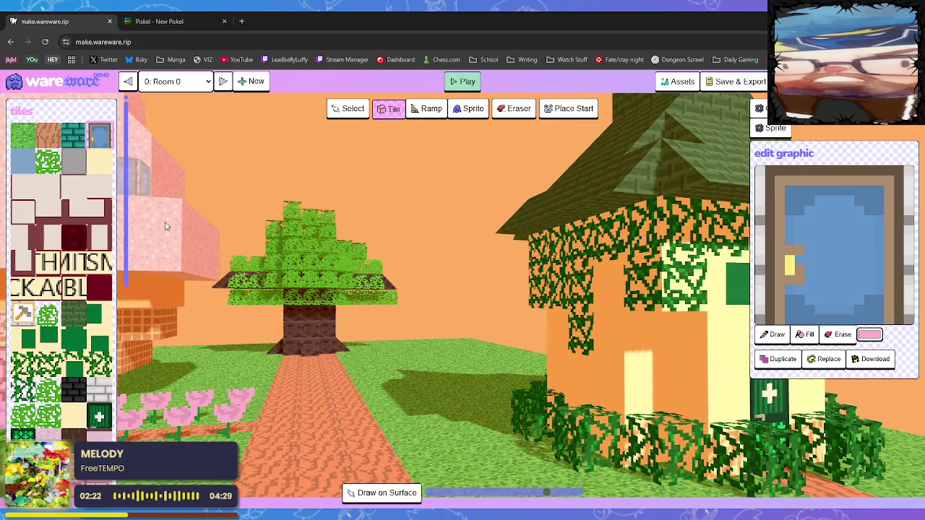
click(359, 421)
scroll(453, 425, up, 3)
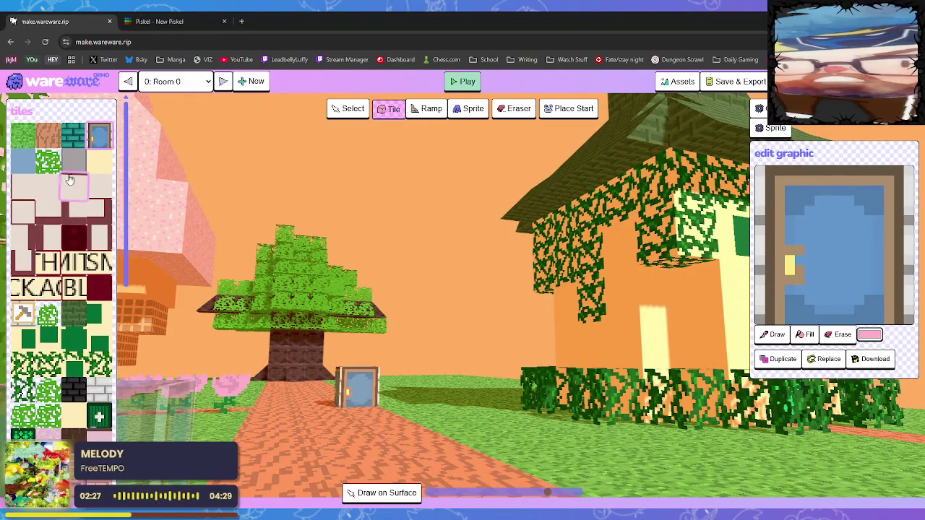
click(99, 390)
click(326, 406)
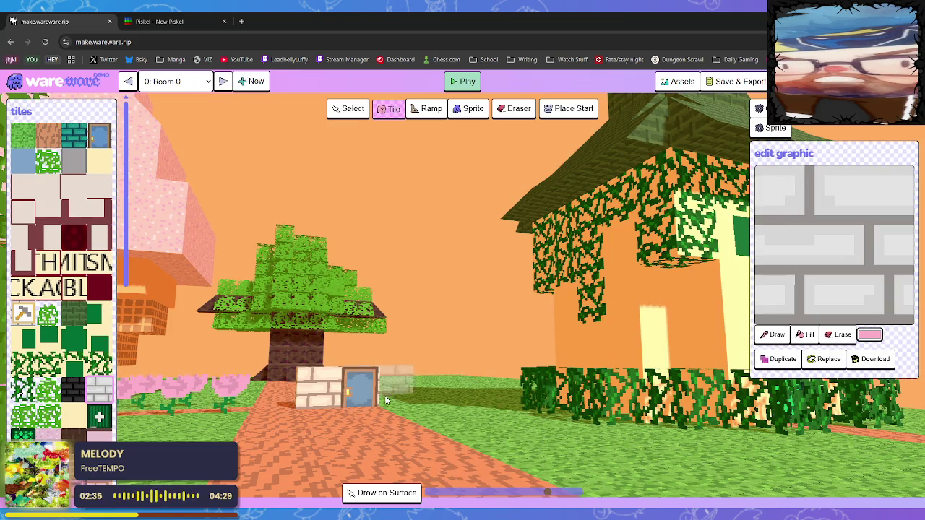
right_click(357, 398)
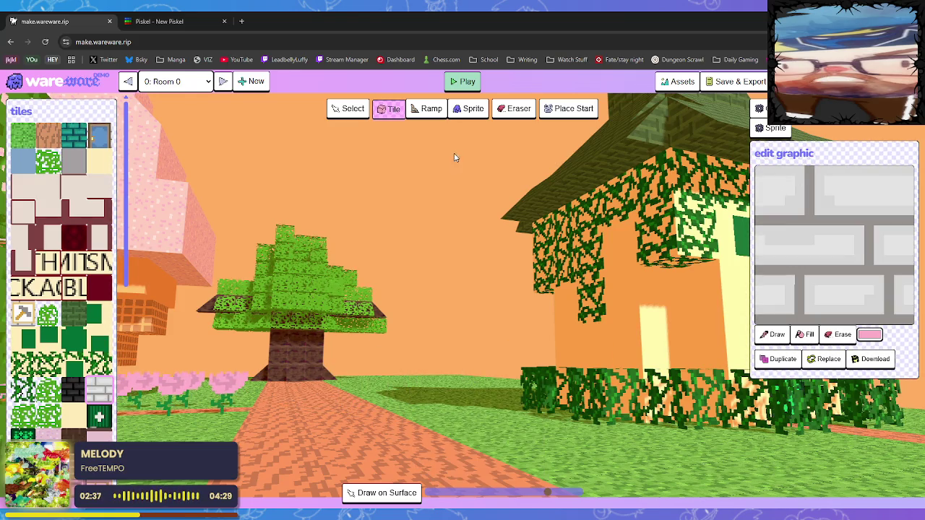
- Put a red door under the Blacksmith hammer sign and fill the bush-row gap by the green-cross house
key(a)
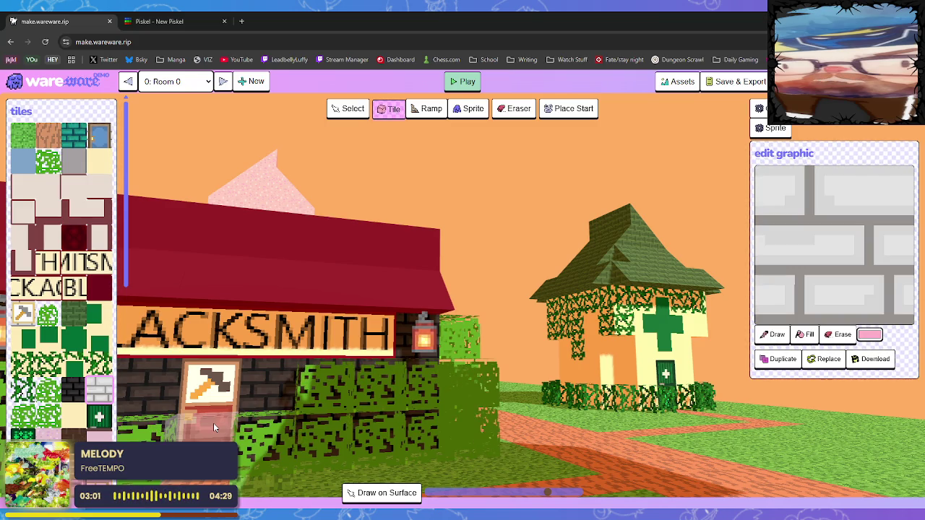
click(214, 423)
key(w)
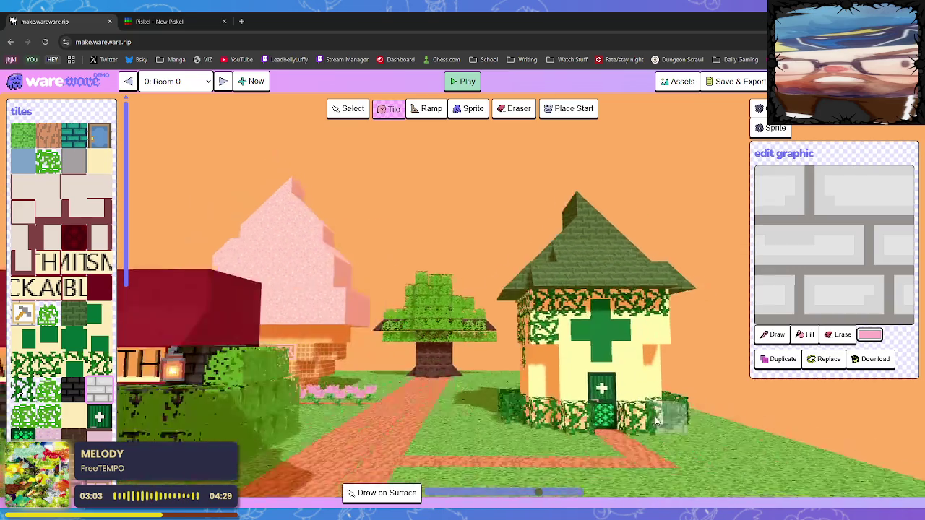
key(a)
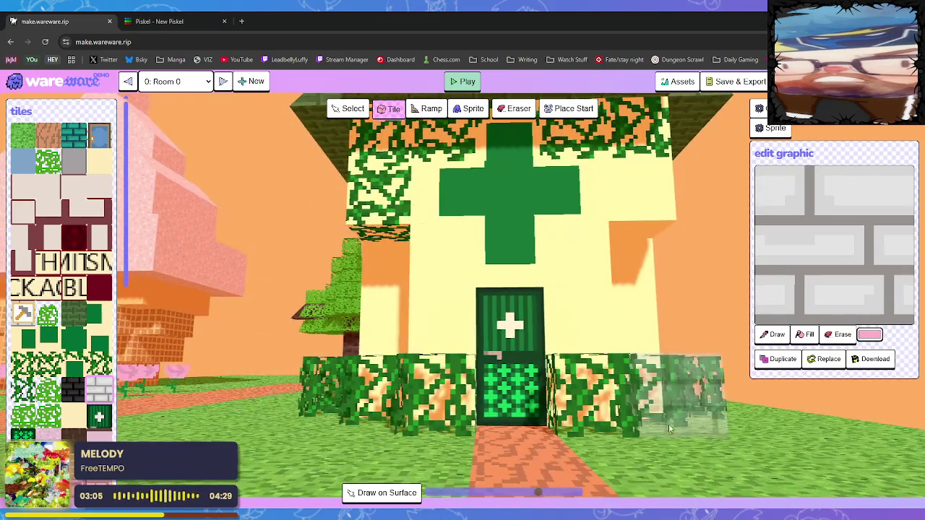
click(393, 422)
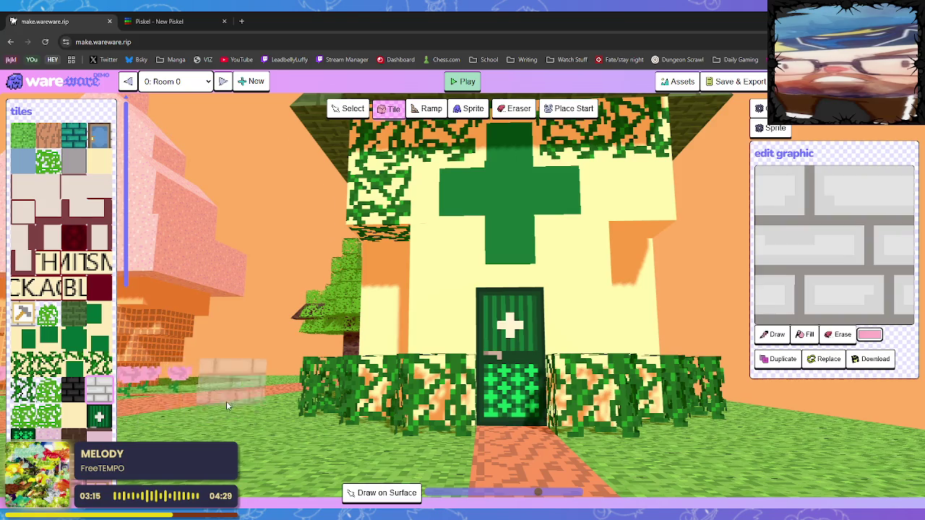
scroll(224, 403, down, 3)
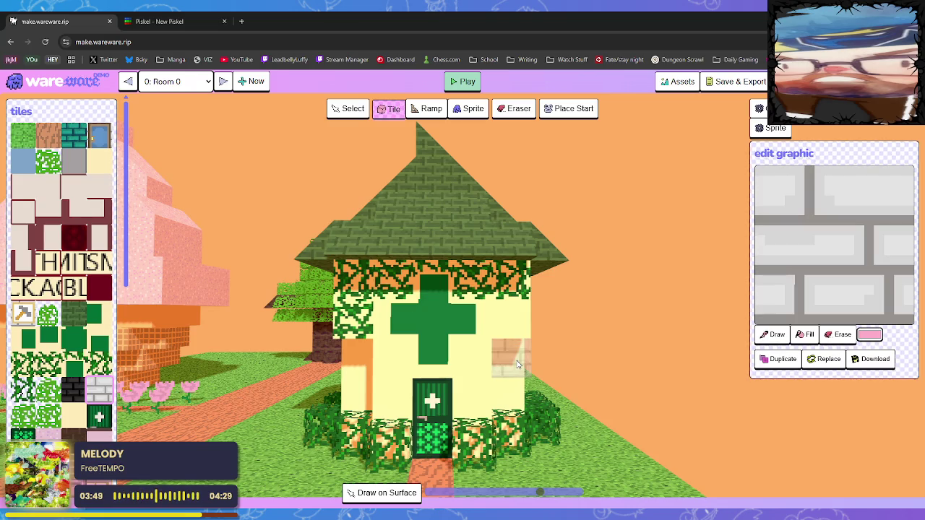
drag(518, 364, 486, 294)
key(s)
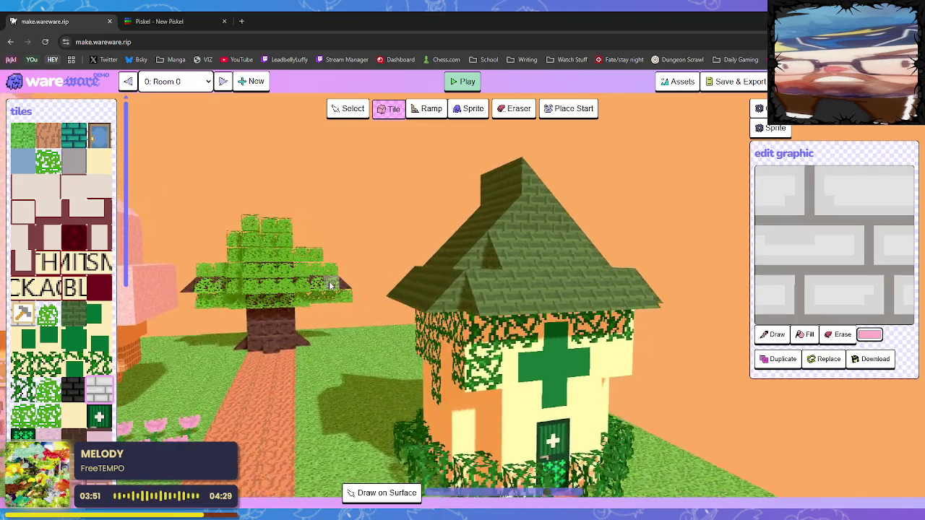
key(w)
mouse_move(337, 287)
mouse_down()
mouse_move(440, 313)
mouse_move(421, 333)
mouse_up()
key(s)
key(w)
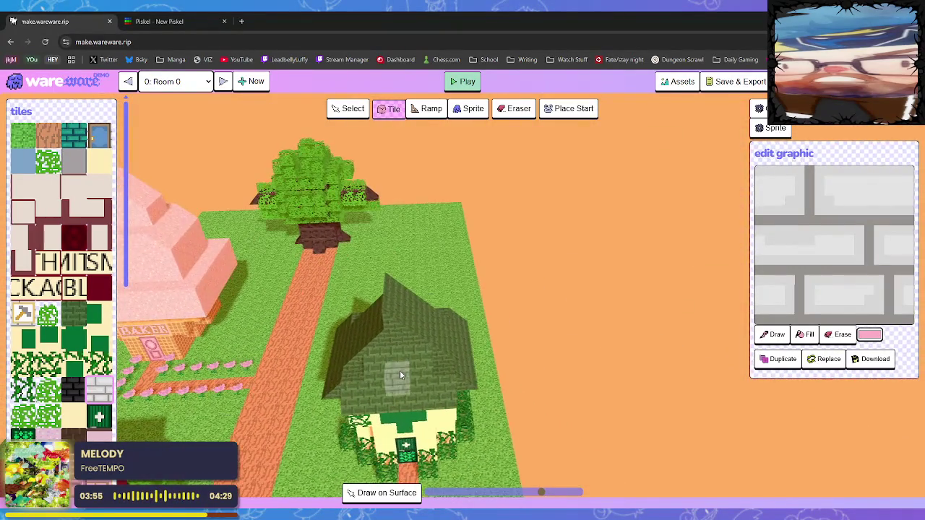
drag(399, 370, 402, 353)
key(w)
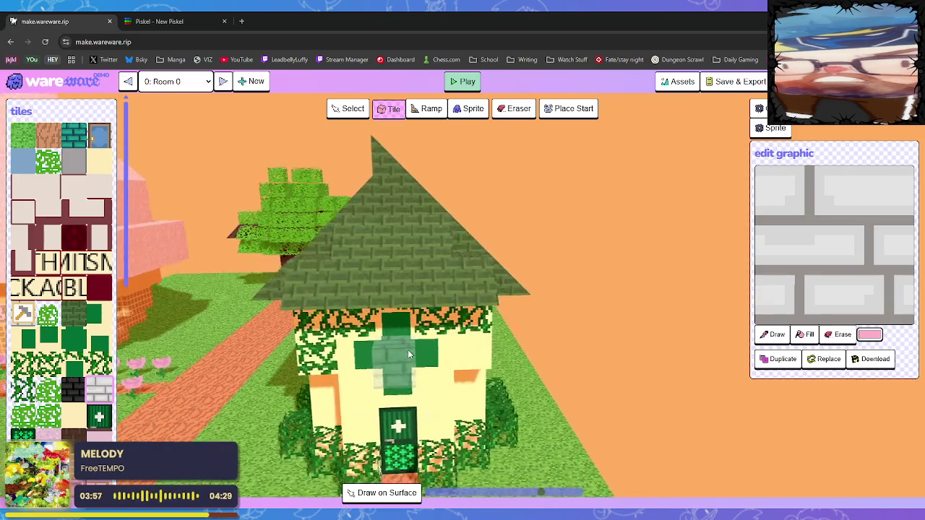
mouse_move(414, 347)
mouse_down()
mouse_move(295, 348)
mouse_move(321, 349)
mouse_move(323, 365)
mouse_up()
key(s)
key(w)
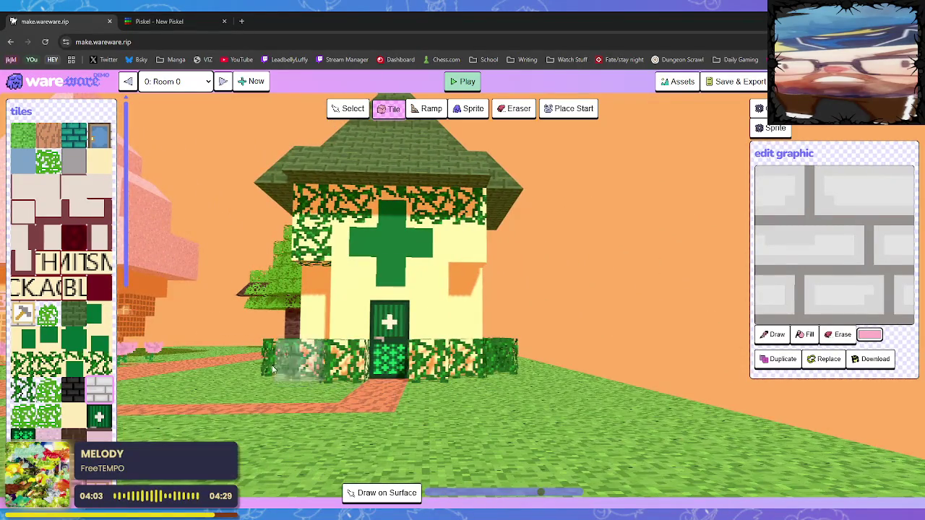
click(46, 394)
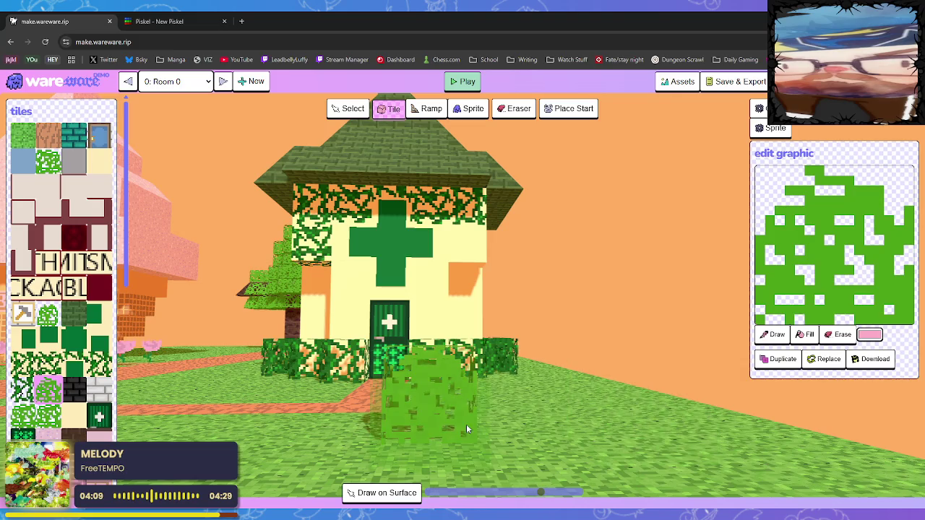
key(w)
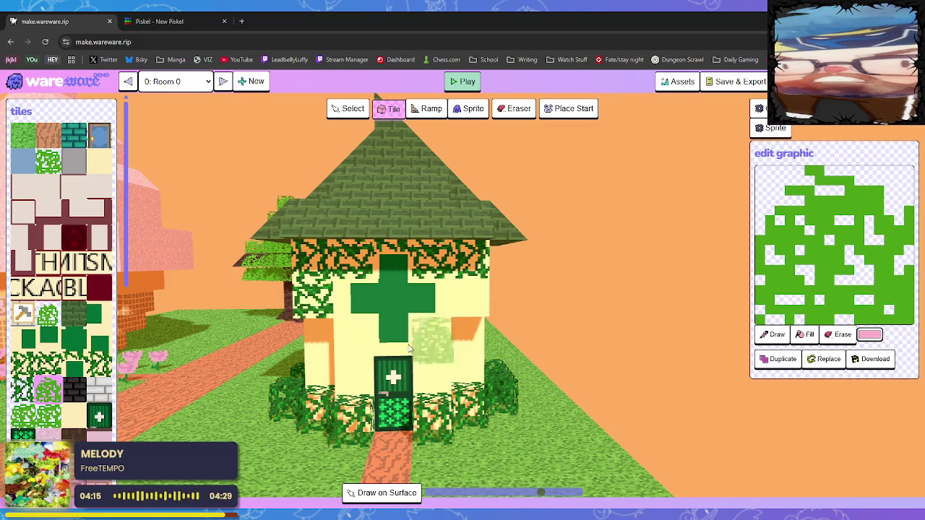
key(w)
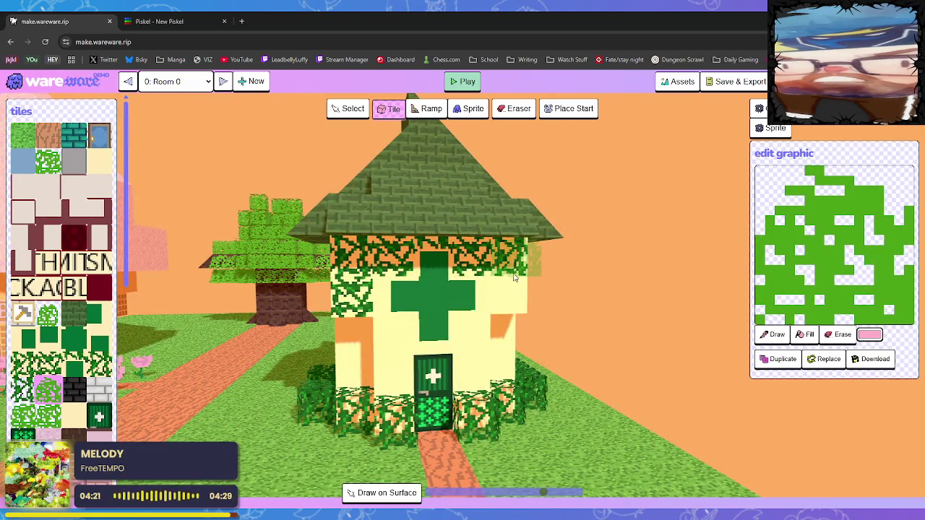
key(d)
key(a)
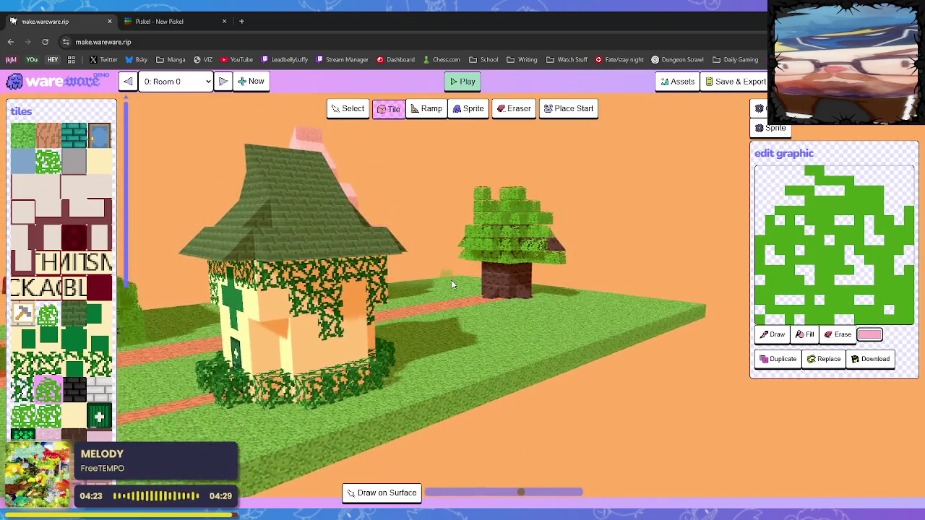
key(s)
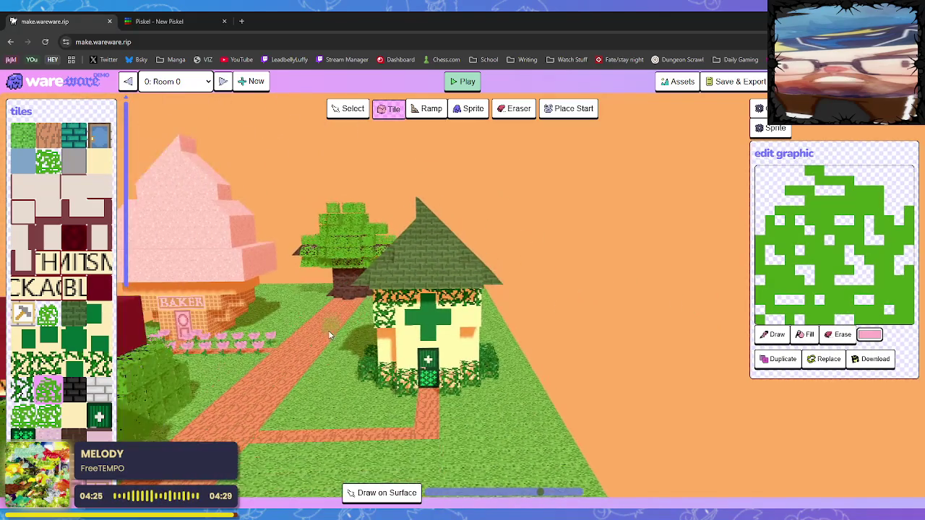
key(w)
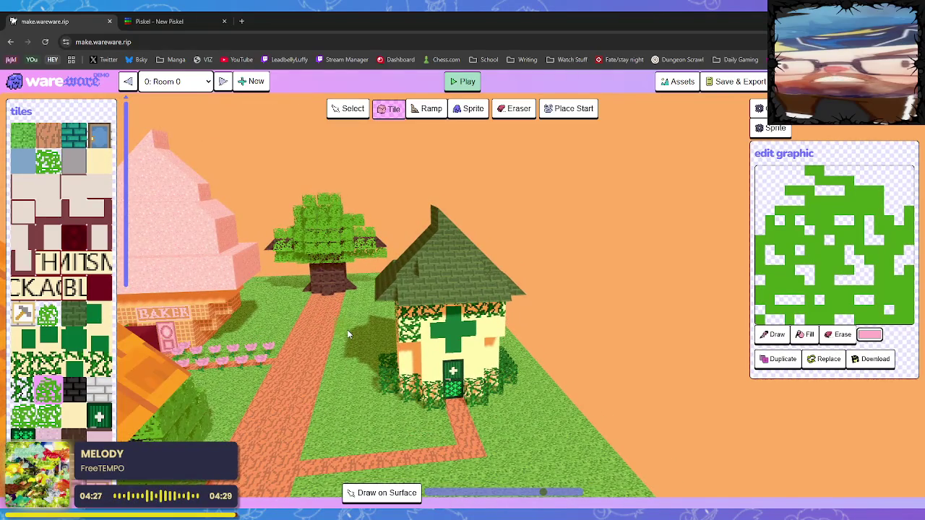
key(s)
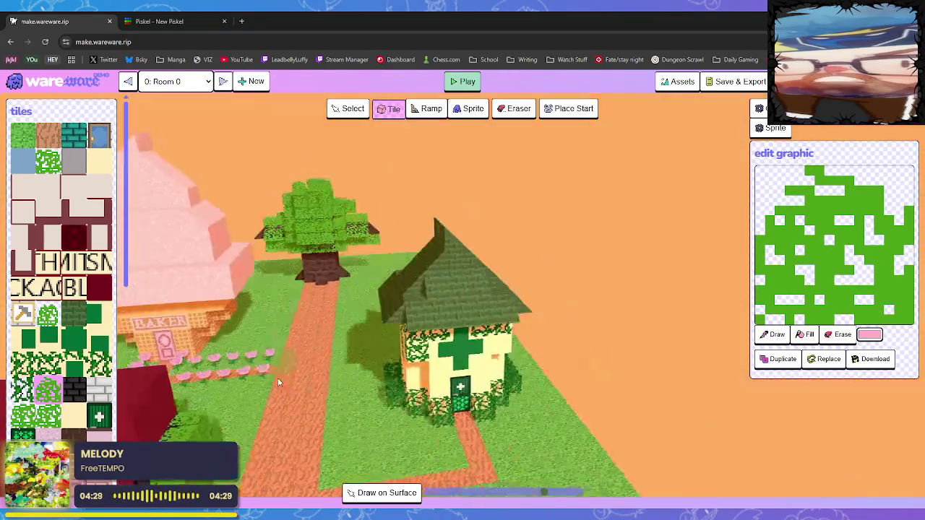
key(w)
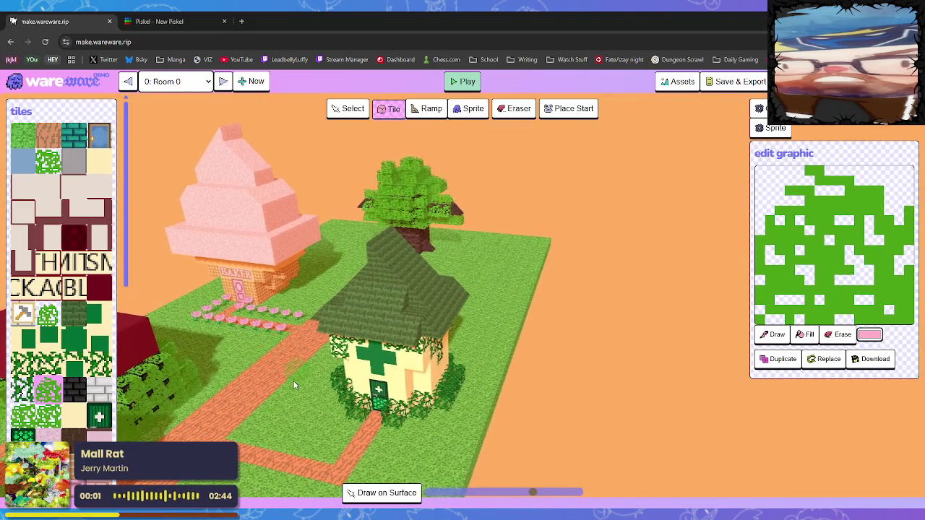
key(a)
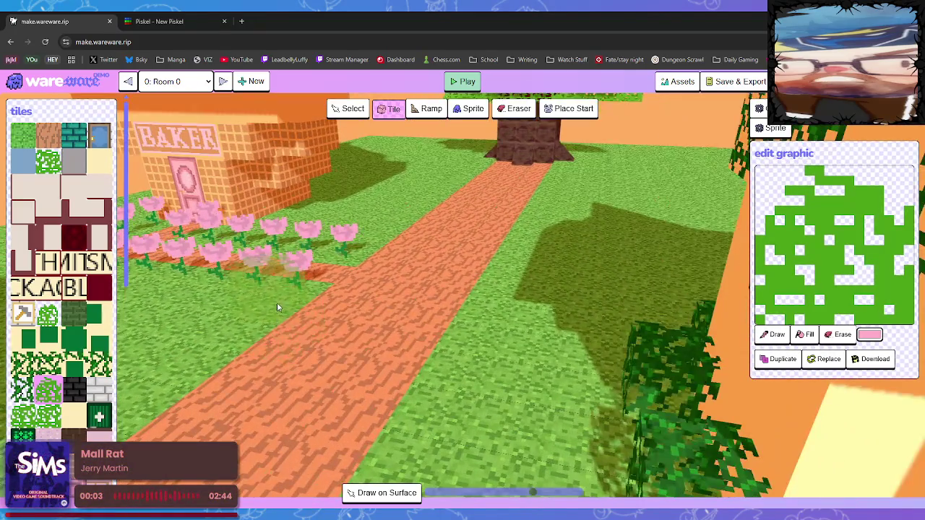
key(a)
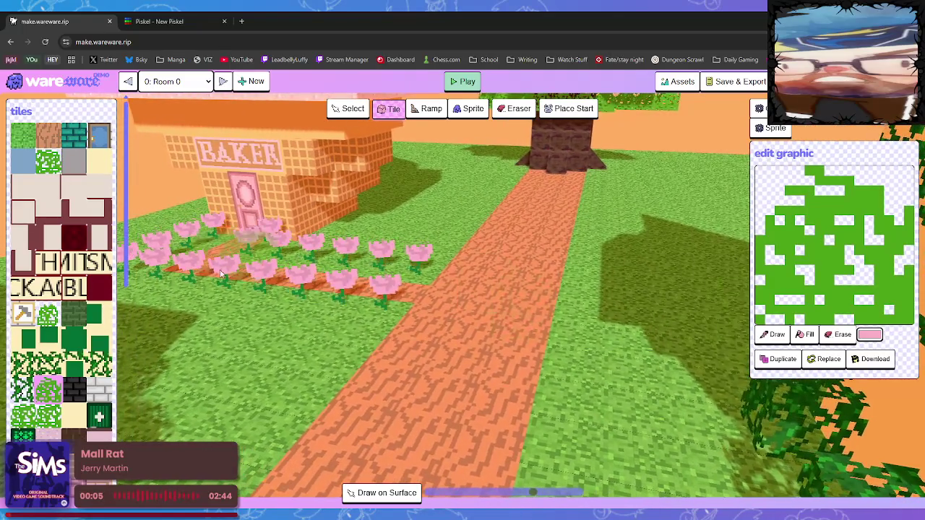
key(w)
key(w)
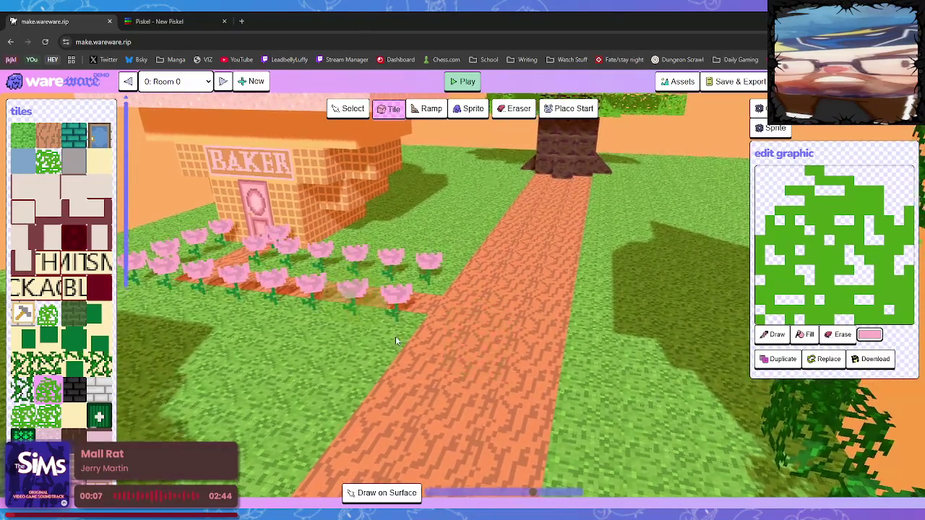
key(w)
key(a)
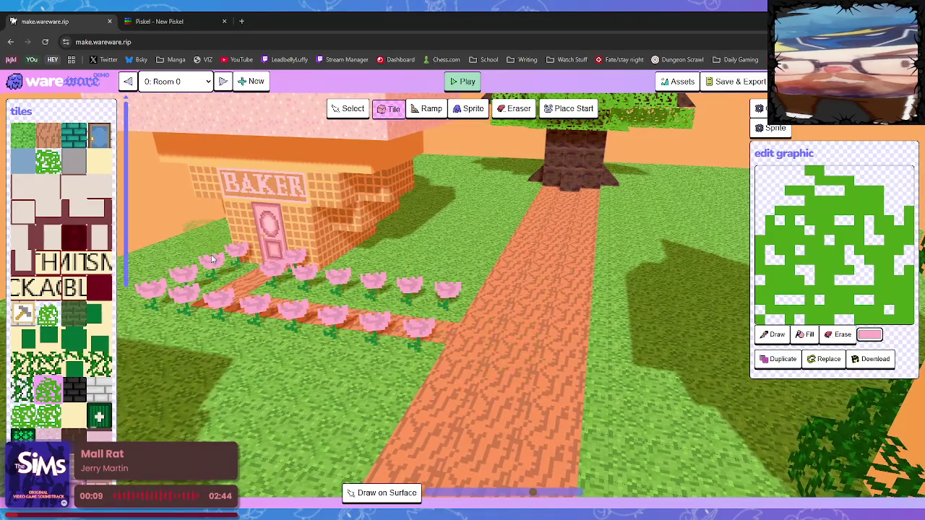
key(s)
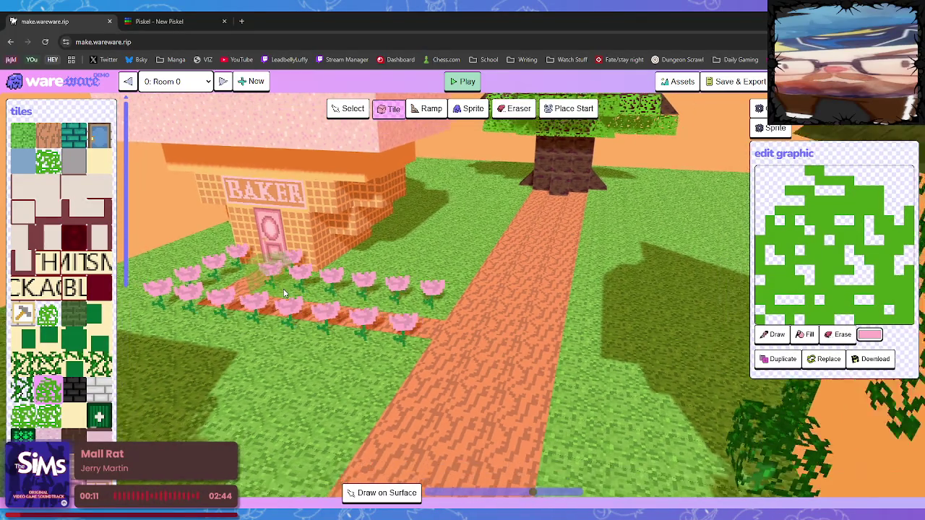
key(d)
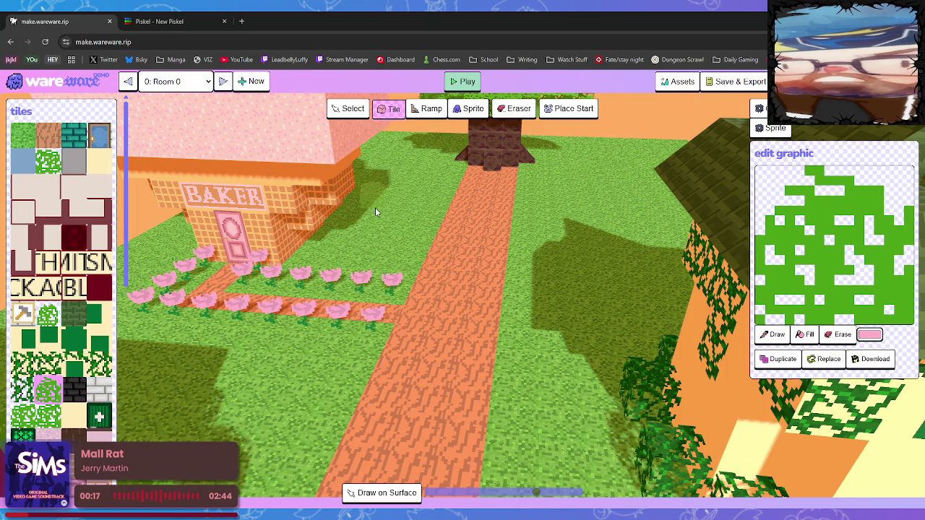
key(w)
key(s)
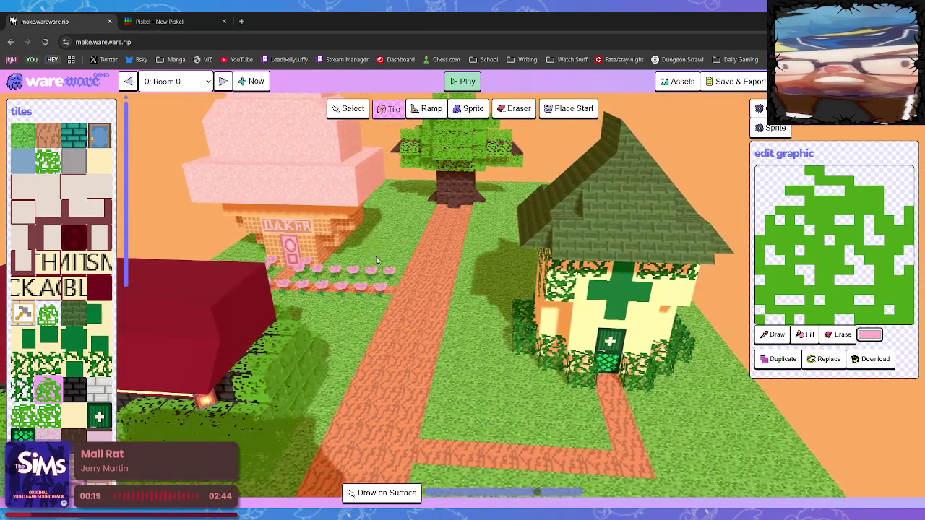
key(w)
key(s)
key(d)
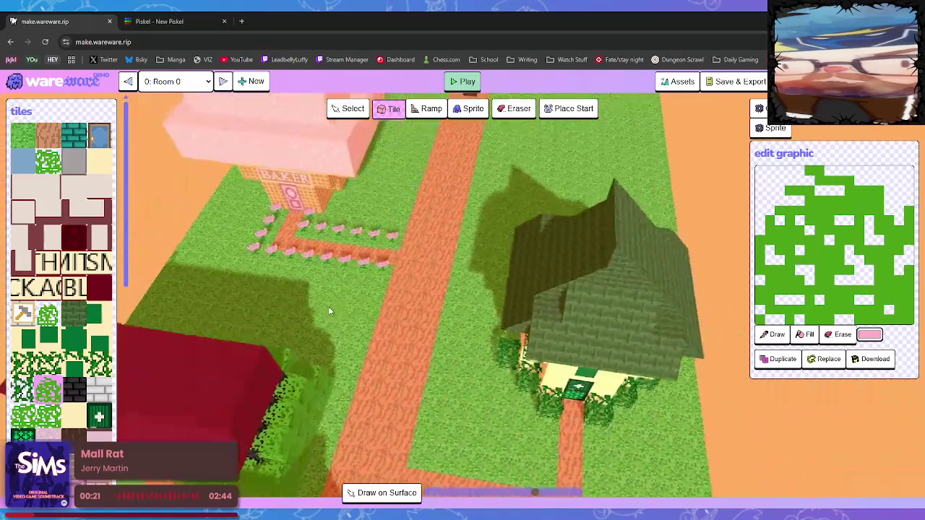
- Switch to '1: Room 0 Copy', set the player start on the grass before the house, and press Play
click(222, 81)
mouse_move(276, 371)
mouse_down()
mouse_move(256, 355)
mouse_move(231, 373)
mouse_move(288, 306)
mouse_move(267, 341)
mouse_up()
scroll(266, 341, up, 5)
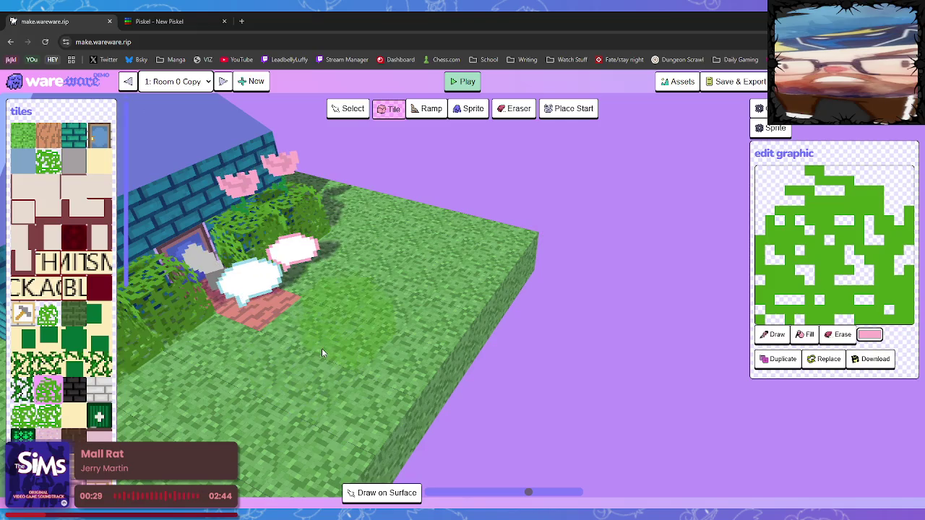
click(569, 108)
click(411, 240)
click(463, 81)
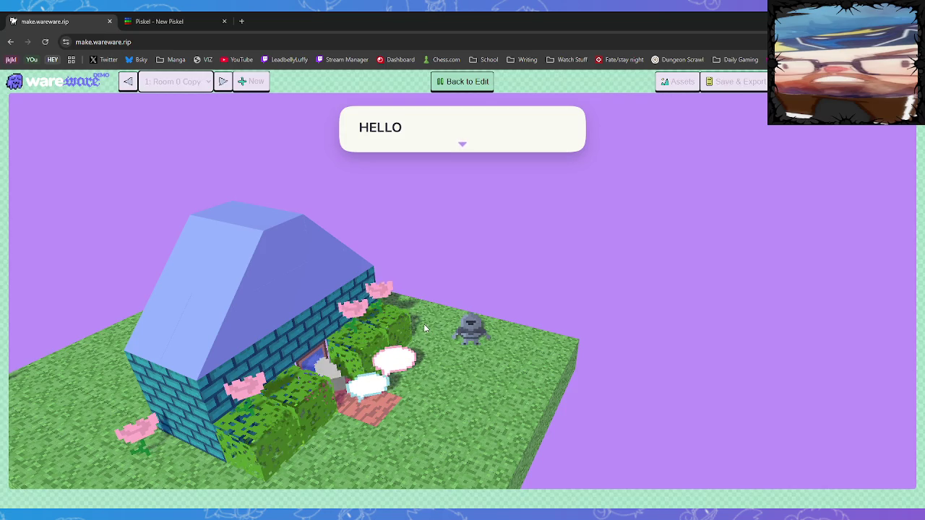
- Click through the HELLO dialogue, walk the character across the grass, then go Back to Edit
click(459, 352)
click(457, 351)
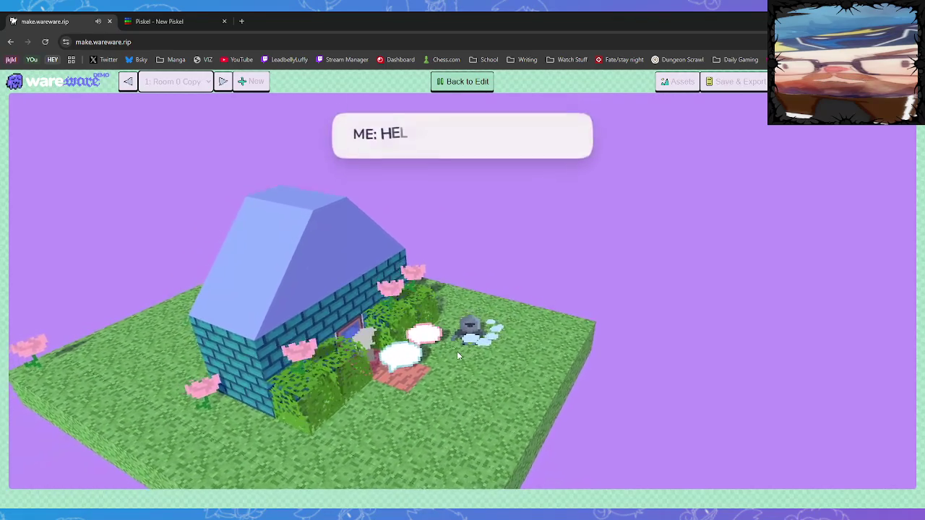
click(459, 345)
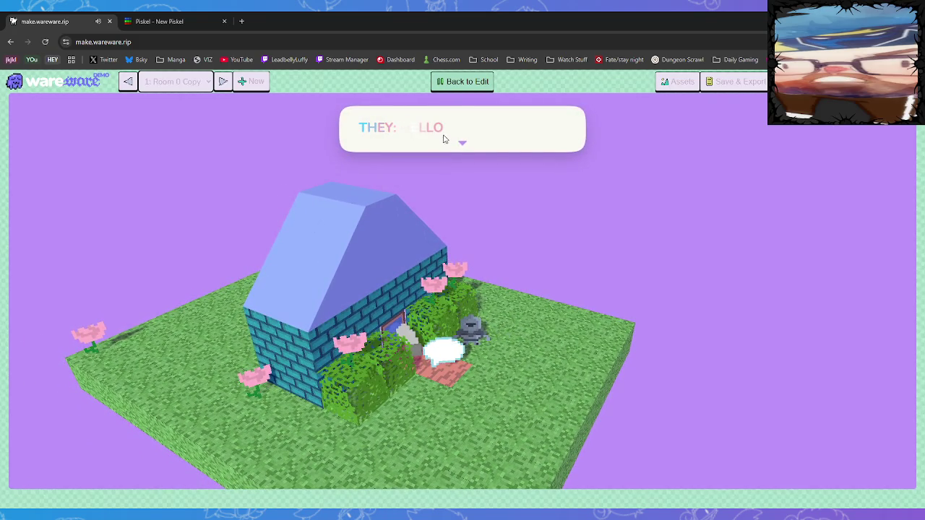
click(463, 140)
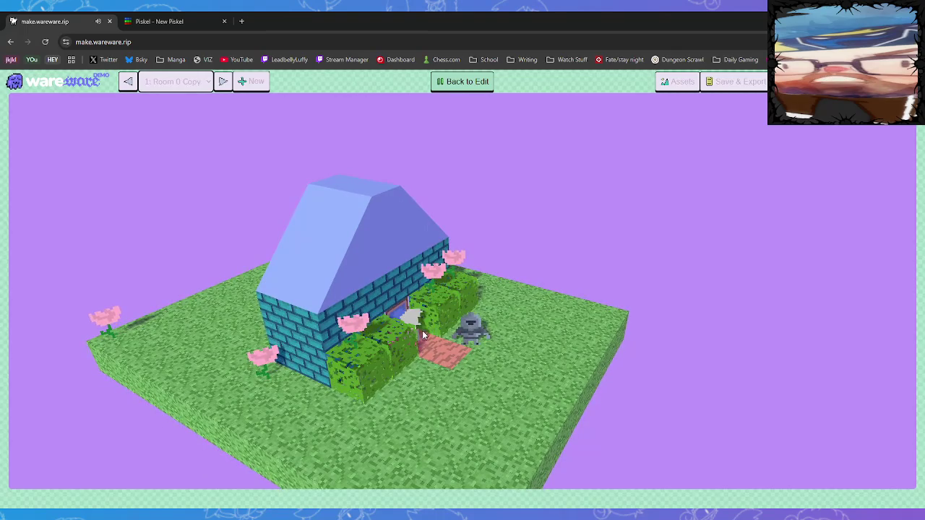
click(418, 332)
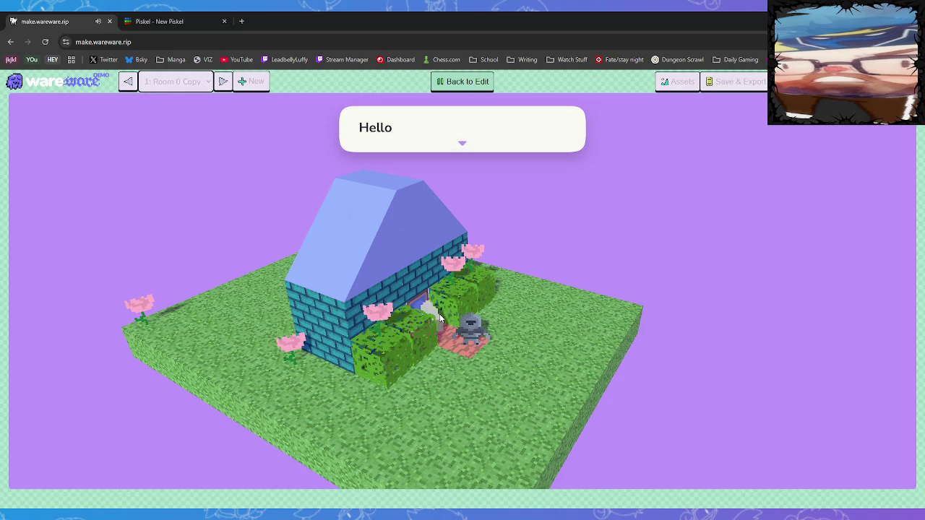
click(473, 336)
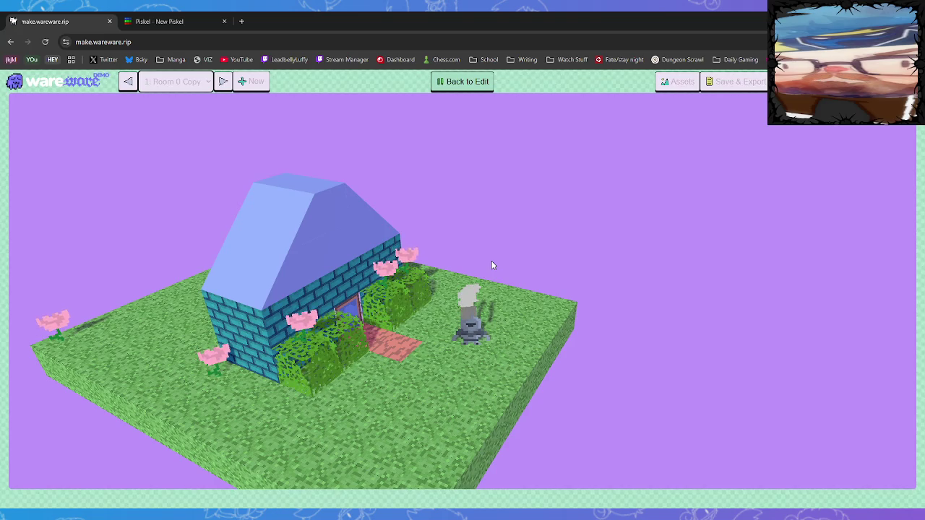
click(452, 85)
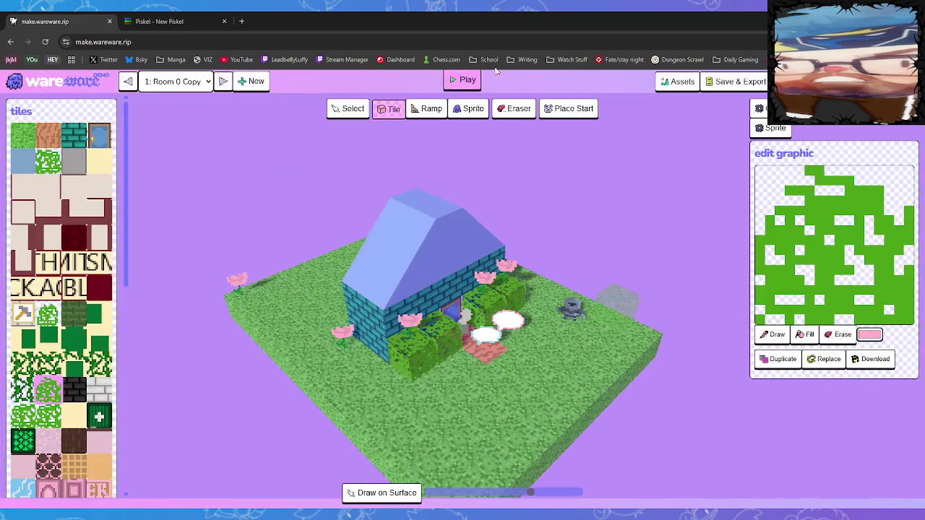
- Open '2: Room' and orbit and zoom toward the wooden crates and chest on the back wall
click(224, 82)
key(Right)
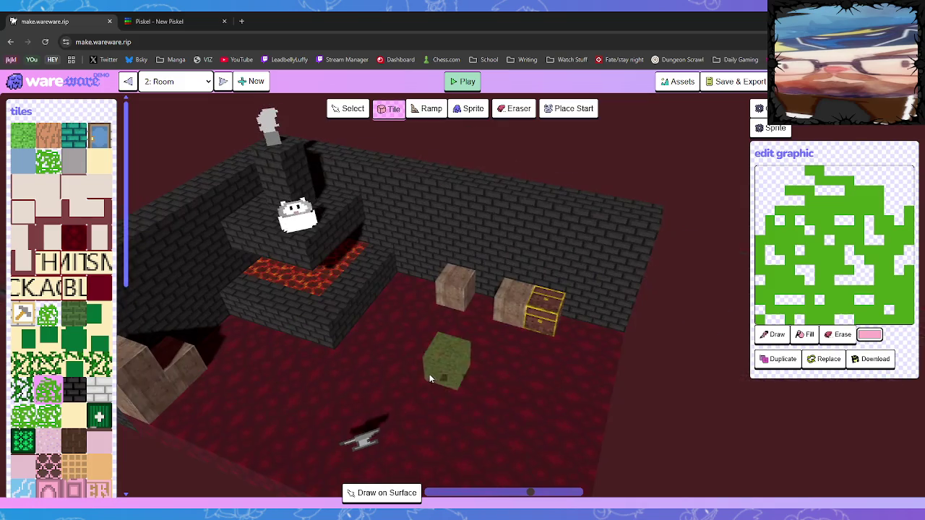
key(Right)
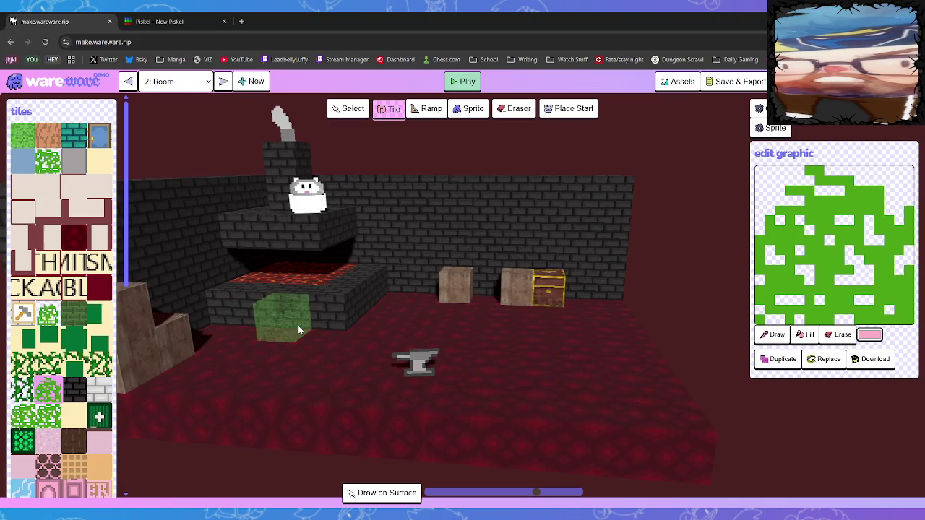
key(Right)
key(Right)
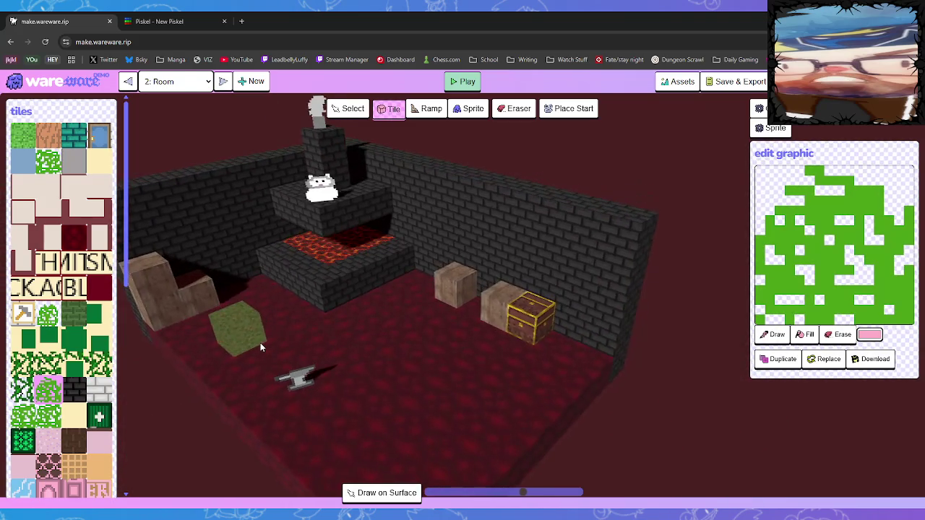
key(Left)
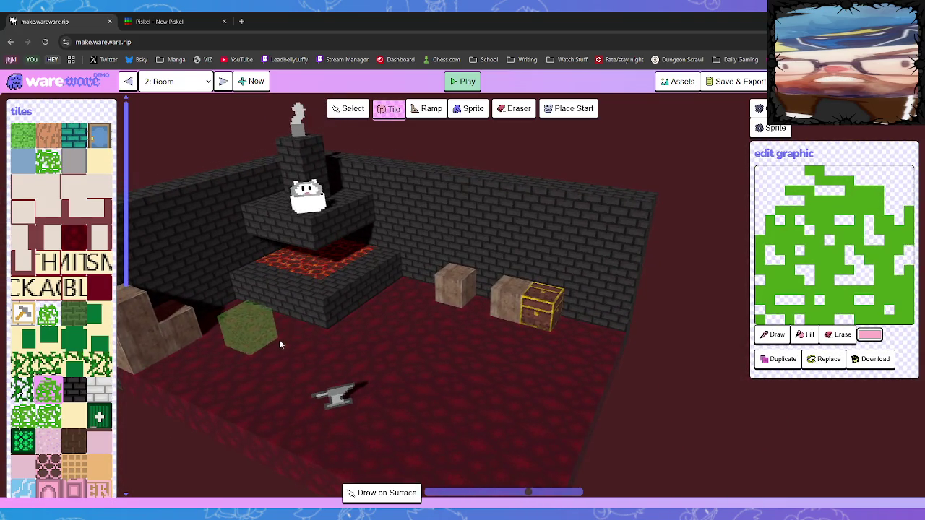
scroll(485, 323, up, 5)
scroll(482, 315, up, 5)
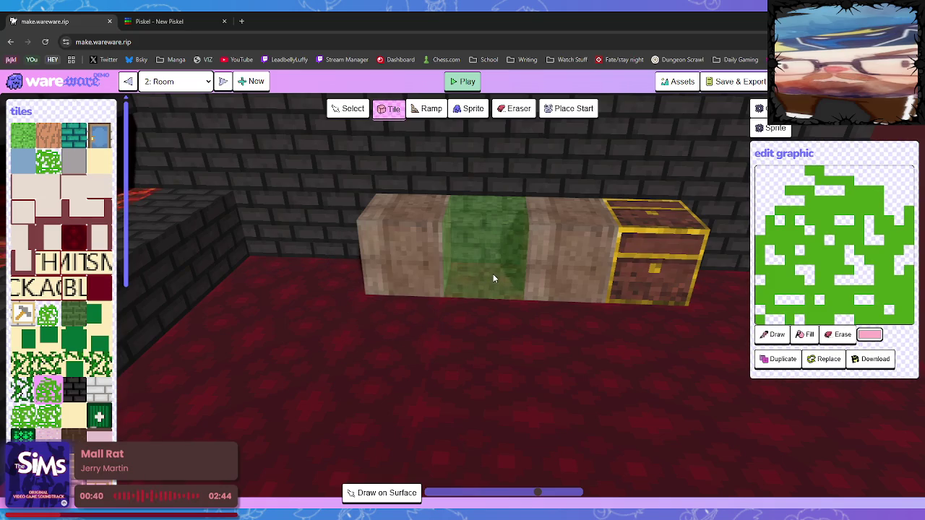
scroll(493, 278, down, 2)
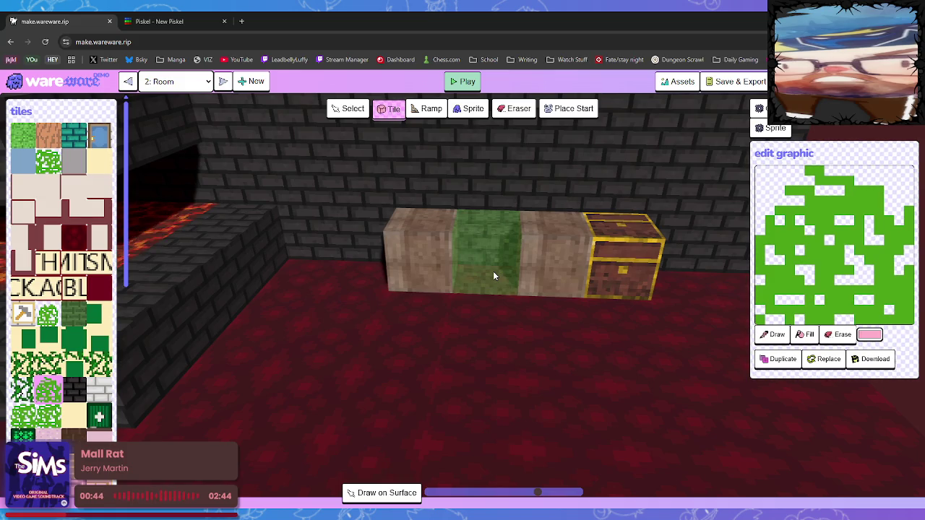
mouse_move(493, 271)
mouse_down()
mouse_move(544, 215)
mouse_move(474, 275)
mouse_move(345, 354)
mouse_move(246, 343)
mouse_move(457, 280)
mouse_move(413, 303)
mouse_move(451, 286)
mouse_move(434, 318)
mouse_move(374, 363)
mouse_move(359, 362)
mouse_move(374, 364)
mouse_move(379, 348)
mouse_move(365, 355)
mouse_move(559, 354)
mouse_move(565, 343)
mouse_move(523, 290)
mouse_move(605, 326)
mouse_move(529, 269)
mouse_move(626, 311)
mouse_move(602, 309)
mouse_move(452, 229)
mouse_move(632, 349)
mouse_up()
click(188, 22)
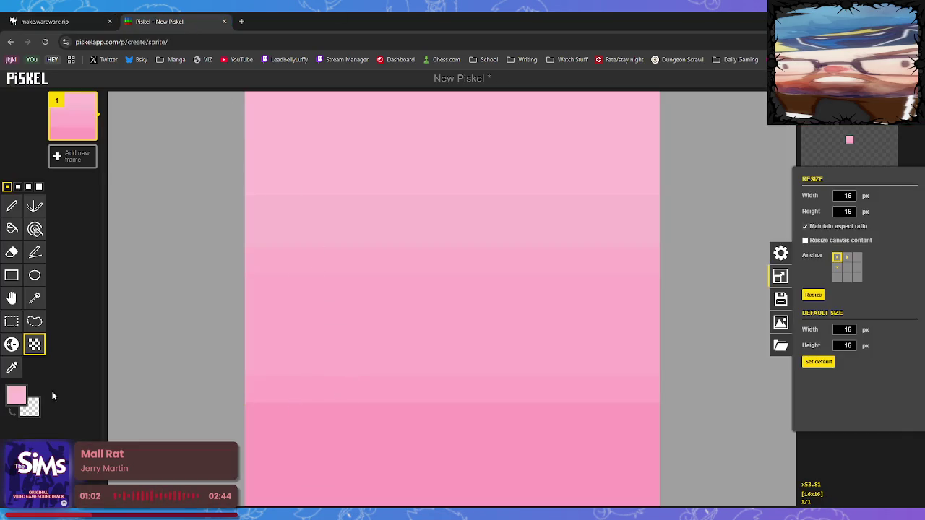
click(45, 21)
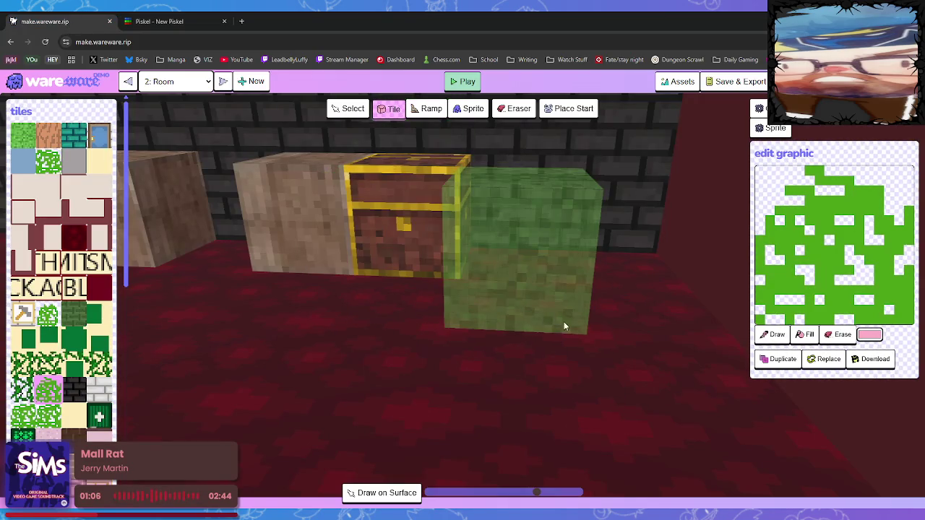
- Place the grey knight sprite on the forge floor, remove it again, then pick the lava tile
scroll(302, 358, down, 5)
mouse_move(243, 373)
mouse_down()
mouse_move(301, 387)
mouse_move(287, 433)
mouse_move(250, 402)
mouse_move(375, 391)
mouse_move(670, 391)
mouse_move(598, 372)
mouse_move(402, 372)
mouse_move(422, 397)
mouse_move(27, 283)
mouse_up()
scroll(44, 304, down, 5)
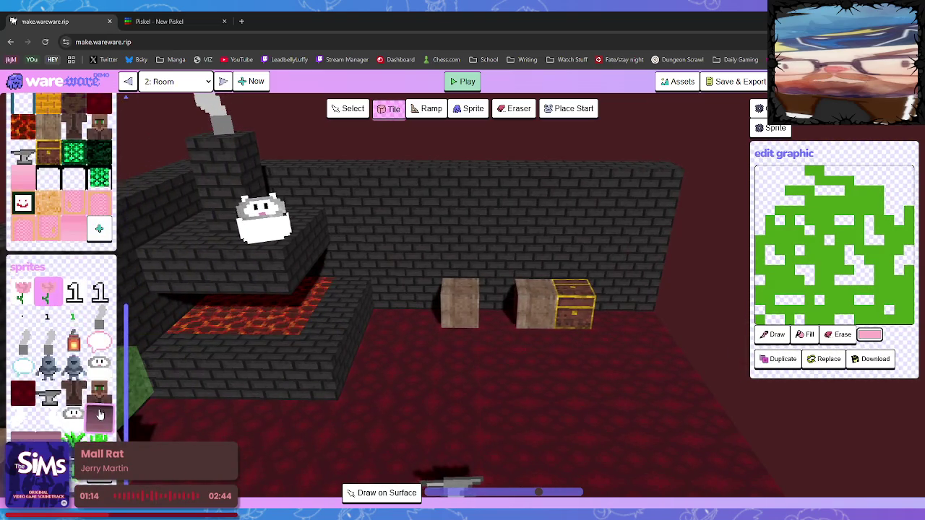
click(74, 368)
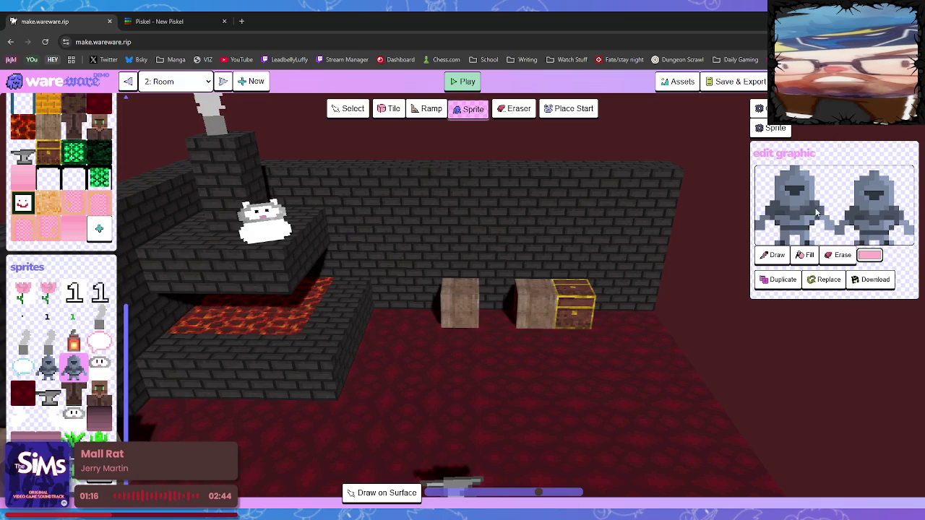
click(425, 390)
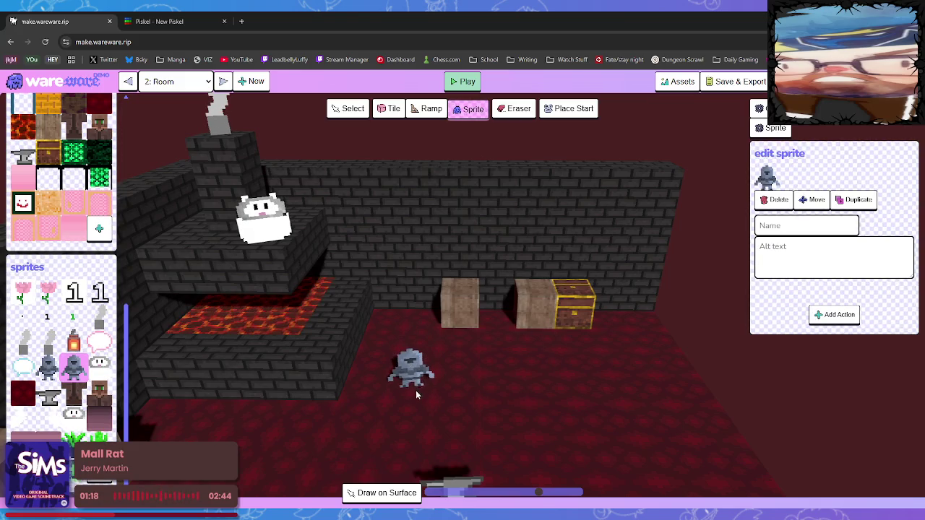
click(813, 201)
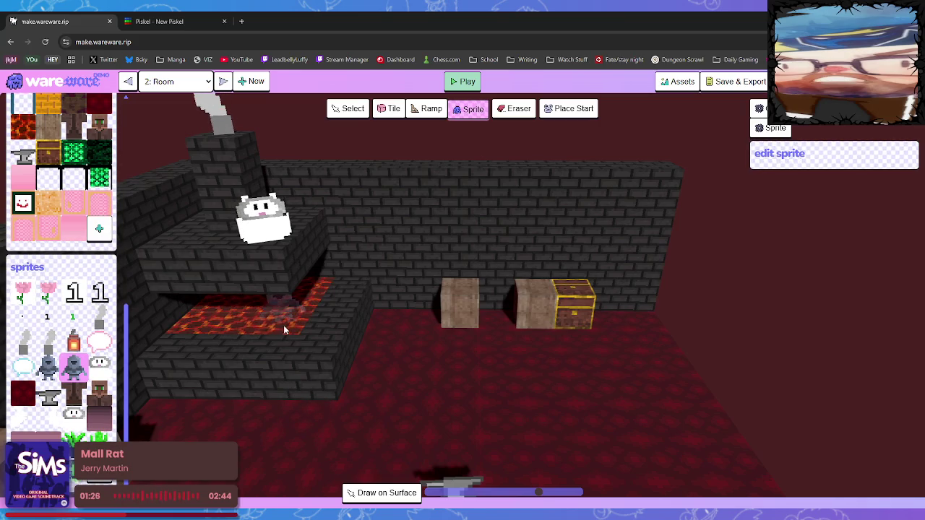
scroll(64, 168, up, 2)
click(22, 269)
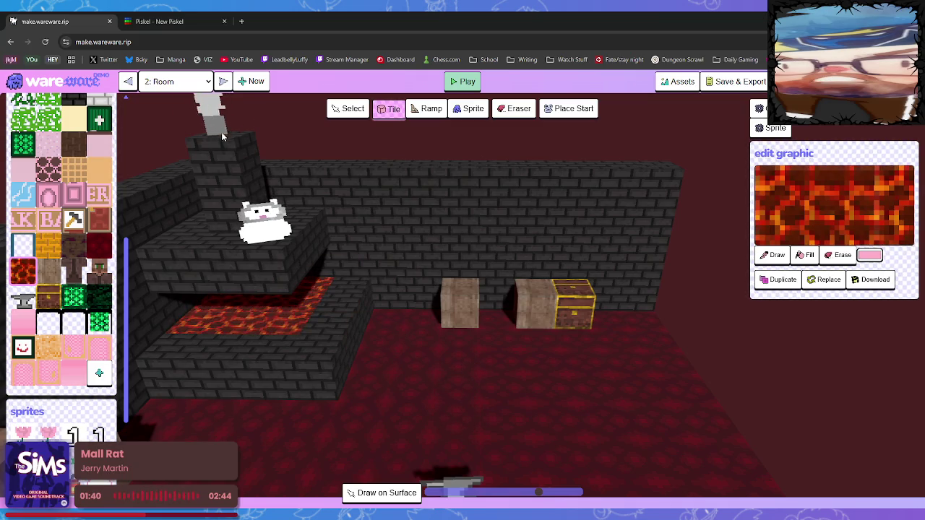
- Place a treasure chest tile beside the crates on the back wall, then select the dark red tile
click(467, 466)
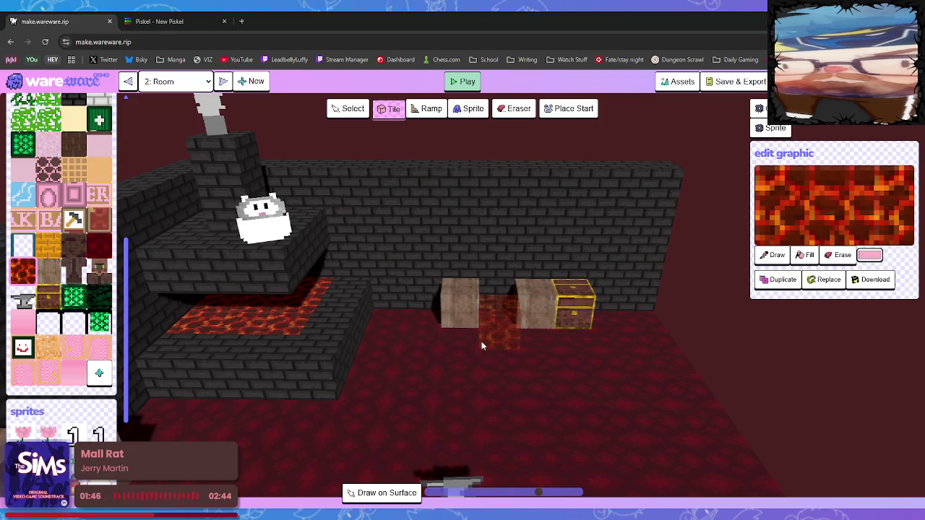
click(49, 295)
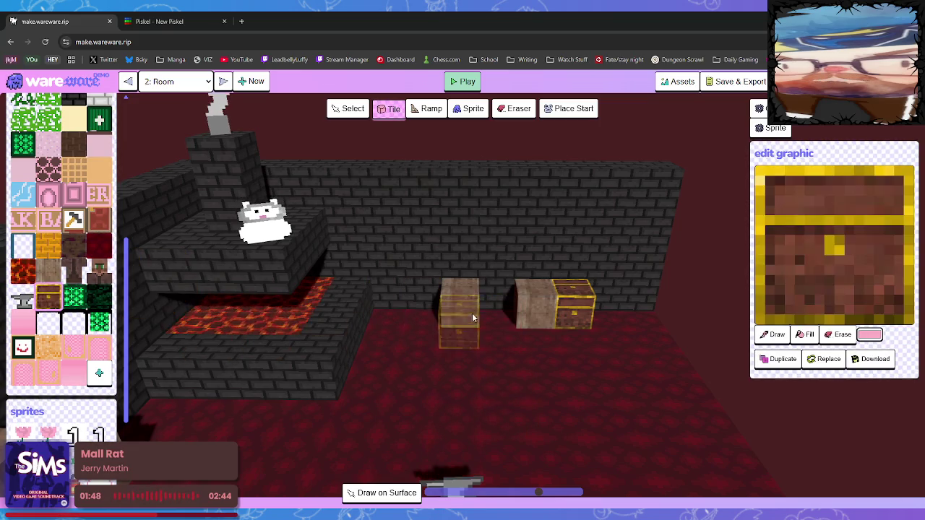
click(498, 300)
mouse_move(585, 423)
mouse_down()
mouse_move(572, 398)
mouse_move(542, 407)
mouse_move(565, 399)
mouse_move(585, 409)
mouse_move(572, 426)
mouse_up()
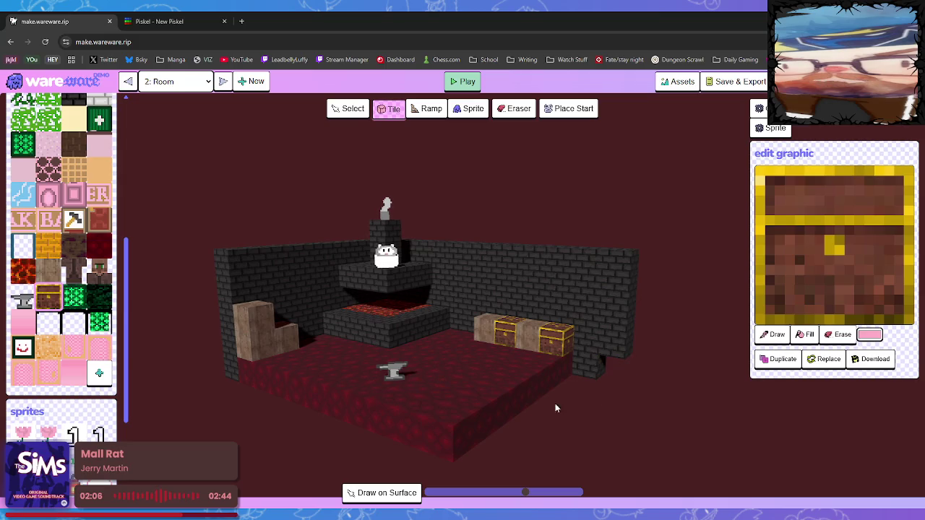
click(99, 249)
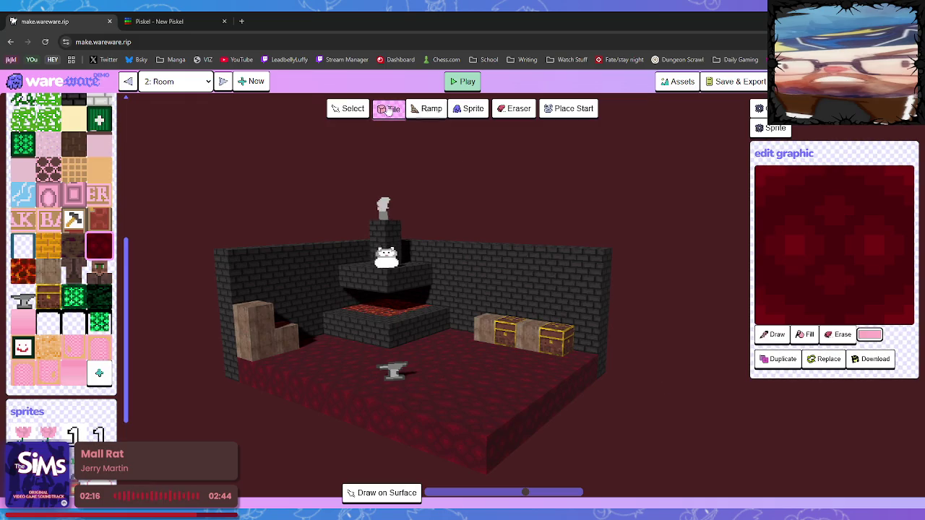
- Cycle through the rooms with the dropdown's next and previous arrows, ending back at Room 0
click(223, 82)
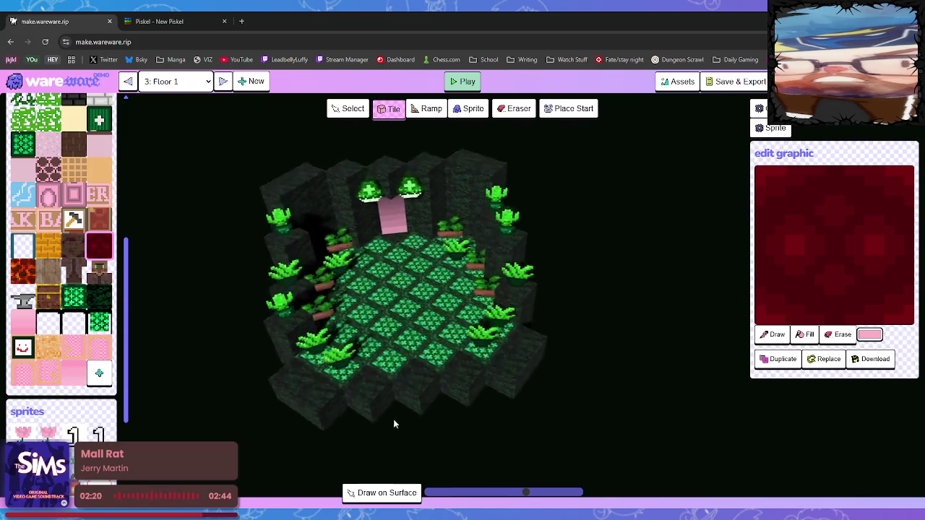
click(127, 81)
click(128, 81)
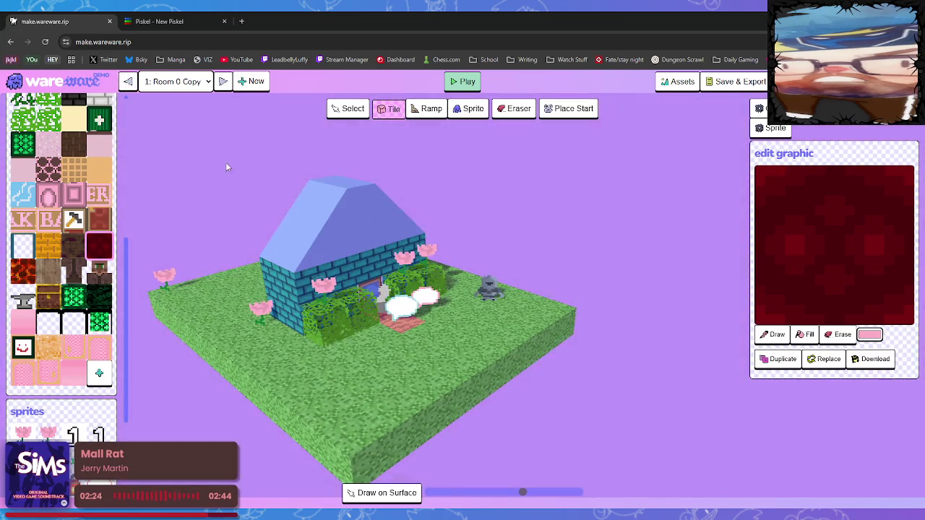
click(127, 82)
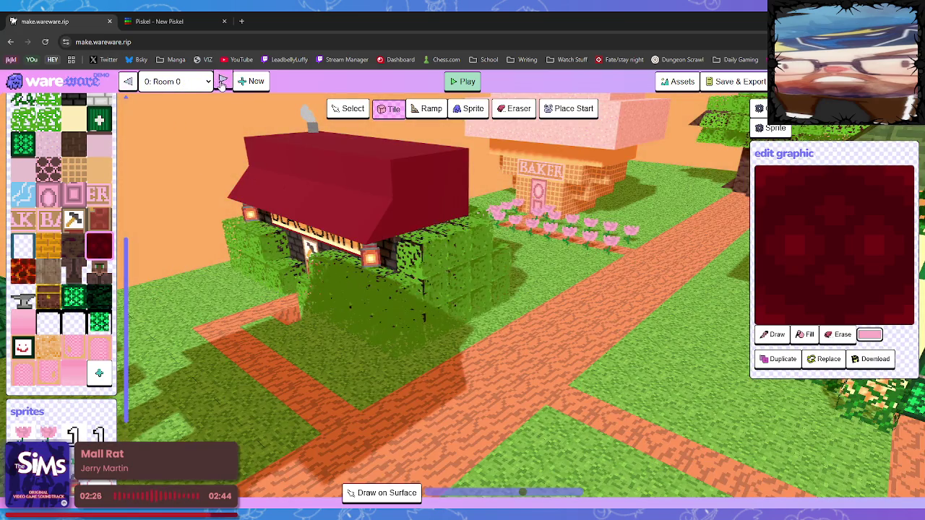
click(223, 81)
click(224, 81)
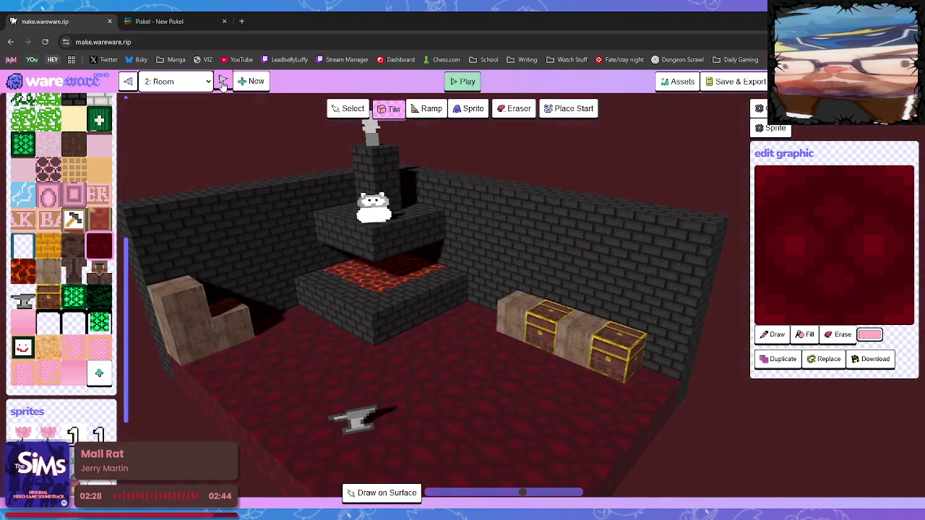
click(223, 82)
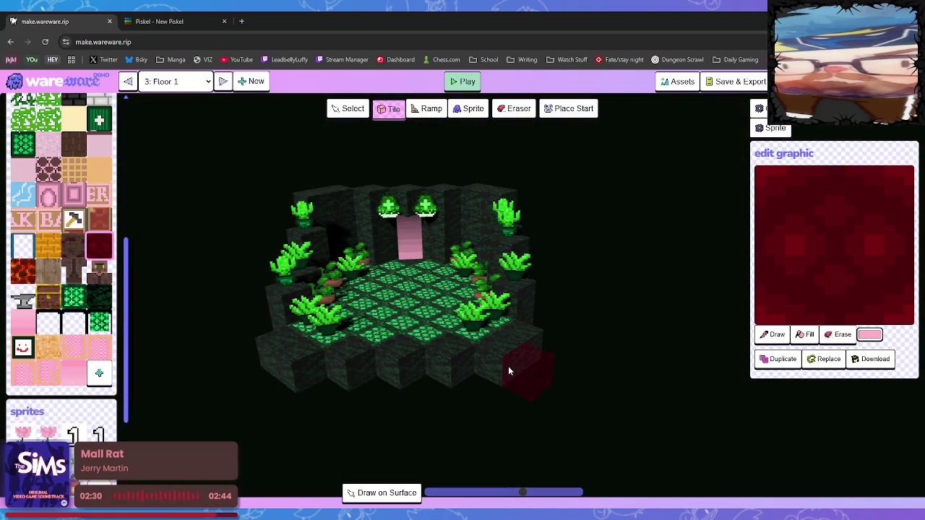
click(128, 82)
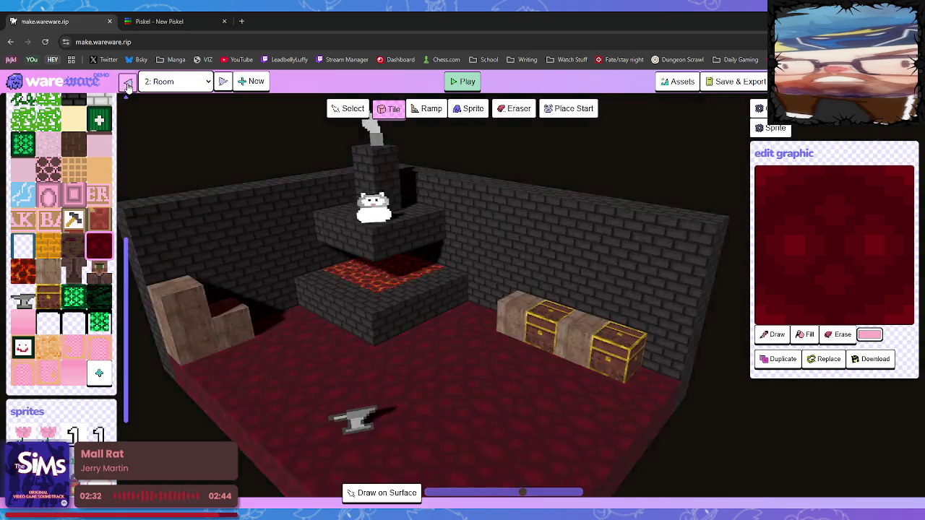
click(128, 82)
click(128, 82)
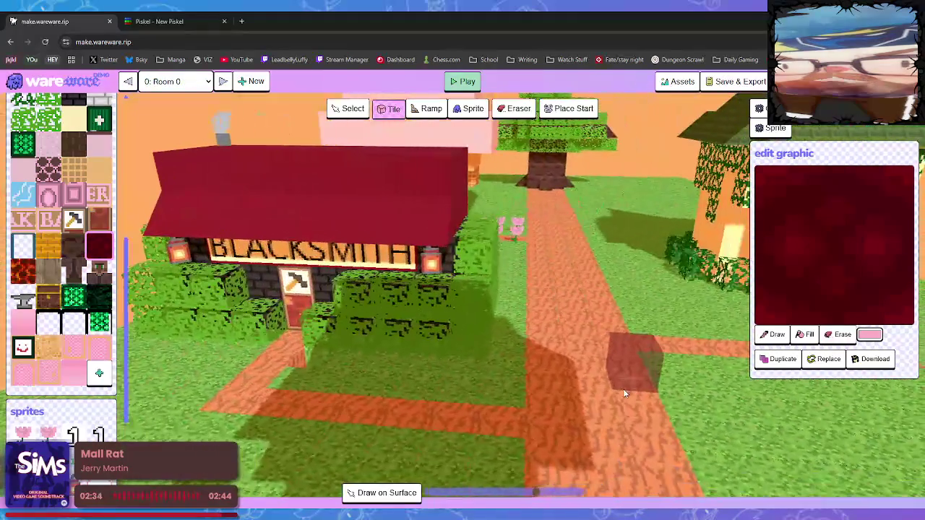
- Centre the green-cross building in view, then jump to room '3: Floor 1'
scroll(409, 340, up, 3)
mouse_move(645, 387)
mouse_down()
mouse_move(506, 347)
mouse_move(194, 354)
mouse_move(526, 345)
mouse_up()
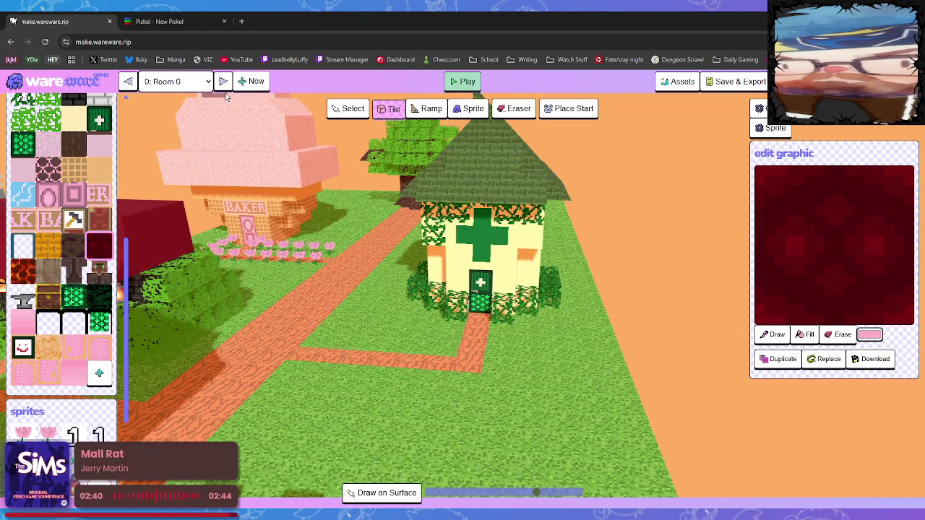
click(173, 148)
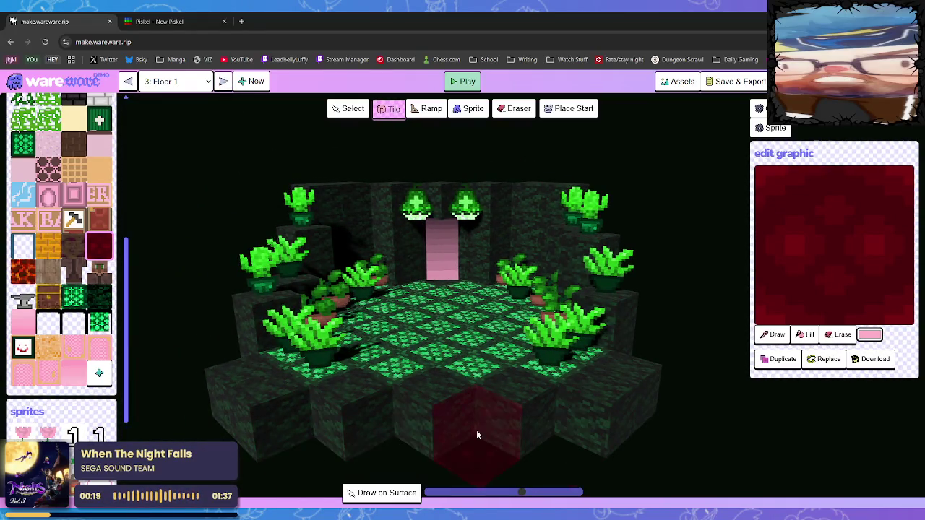
click(159, 21)
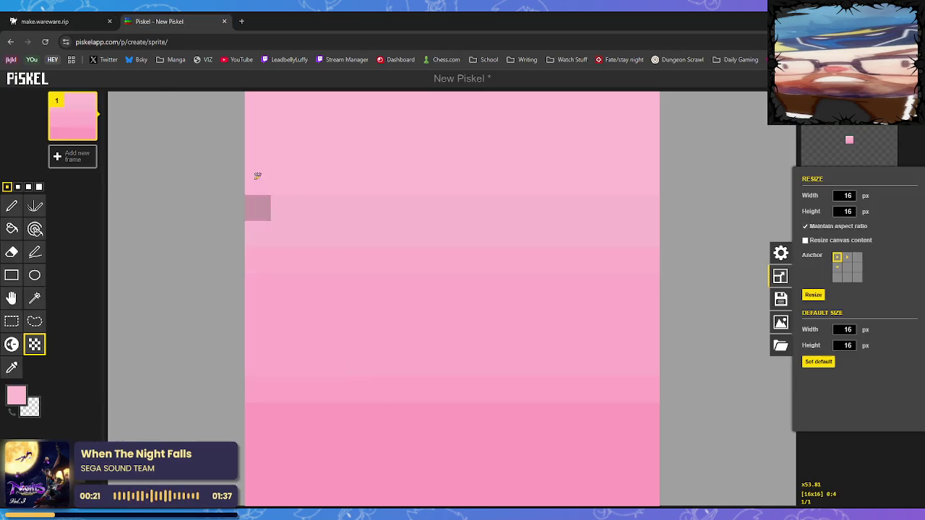
click(45, 21)
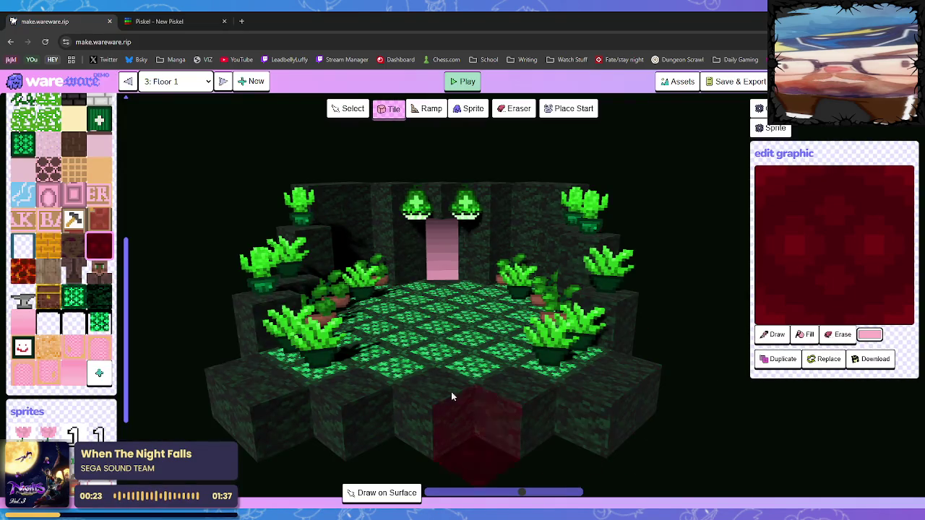
- Place a green patterned floor tile, then undo it with Ctrl+Z
scroll(478, 403, up, 5)
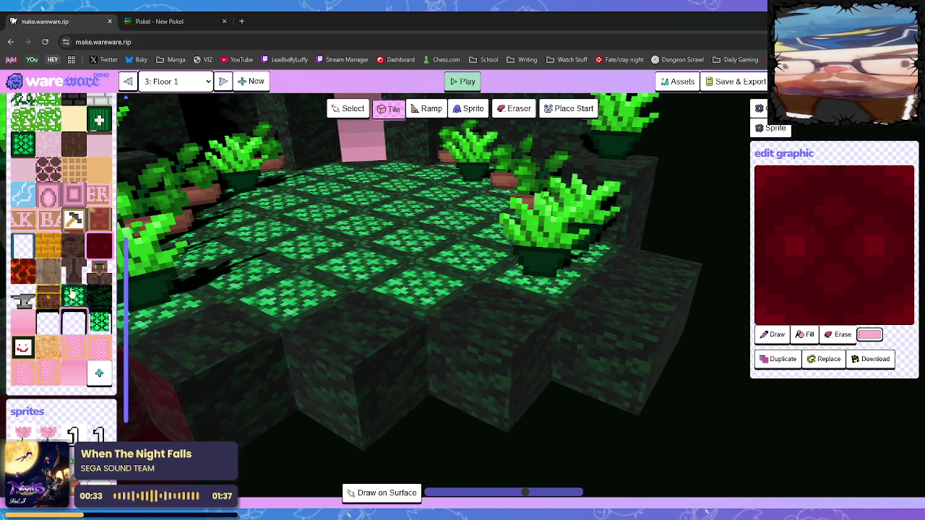
click(22, 144)
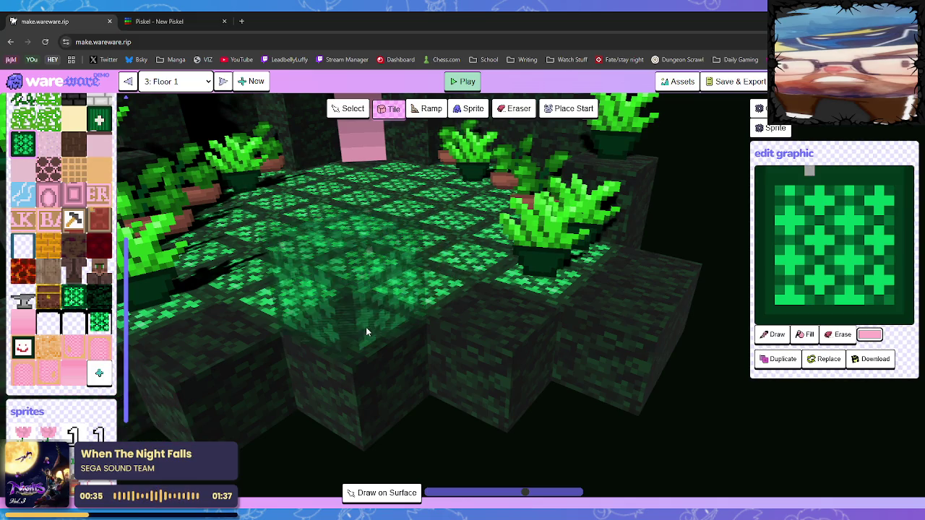
click(347, 303)
key(ctrl+z)
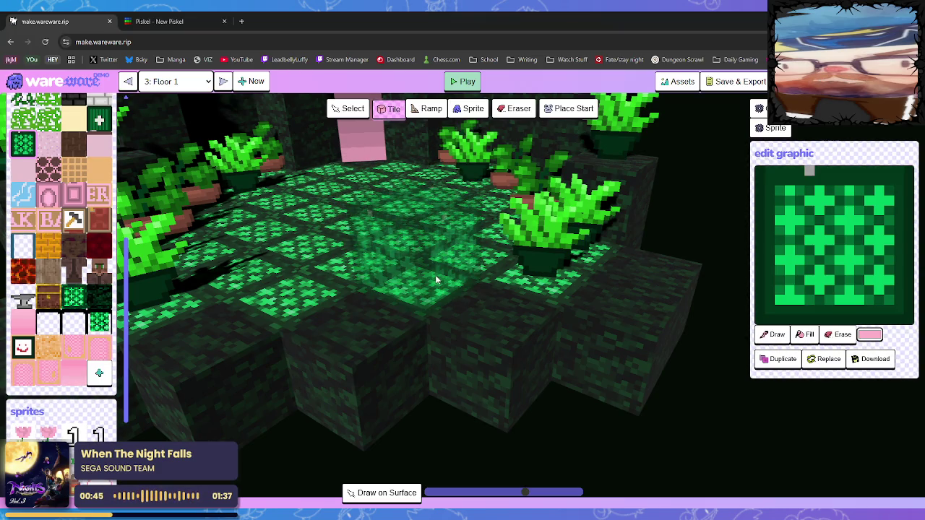
- Turn the view toward the pink door and set the player start on a floor cell
mouse_move(437, 280)
mouse_down()
mouse_move(327, 228)
mouse_move(343, 225)
mouse_up()
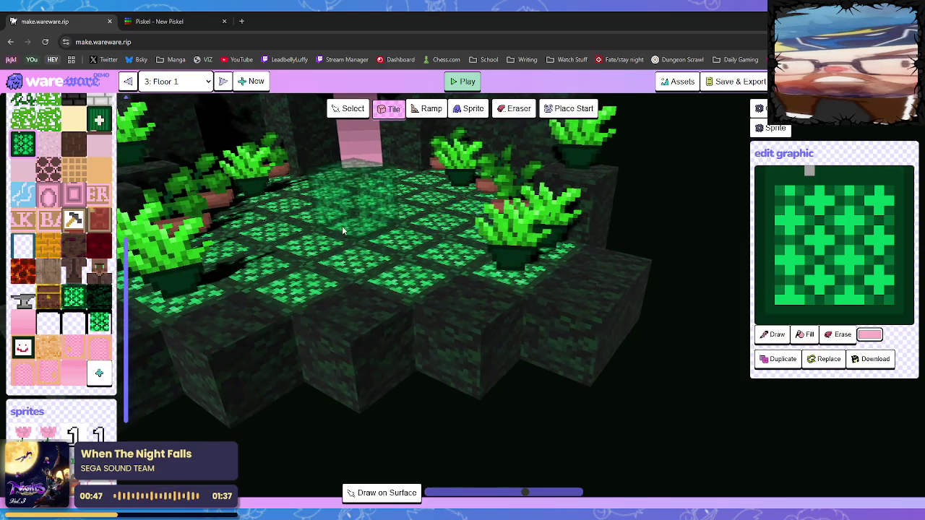
mouse_move(185, 239)
mouse_down()
mouse_move(238, 231)
mouse_move(198, 219)
mouse_up()
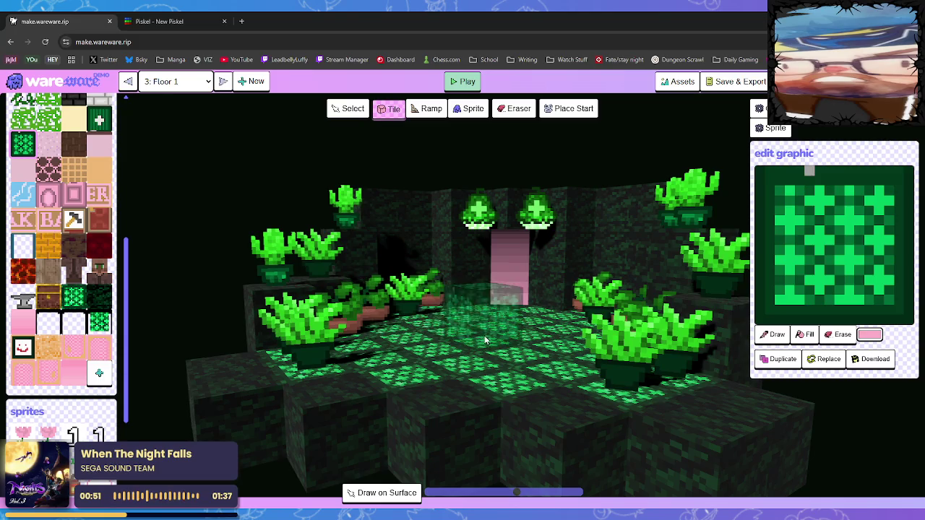
scroll(535, 239, up, 5)
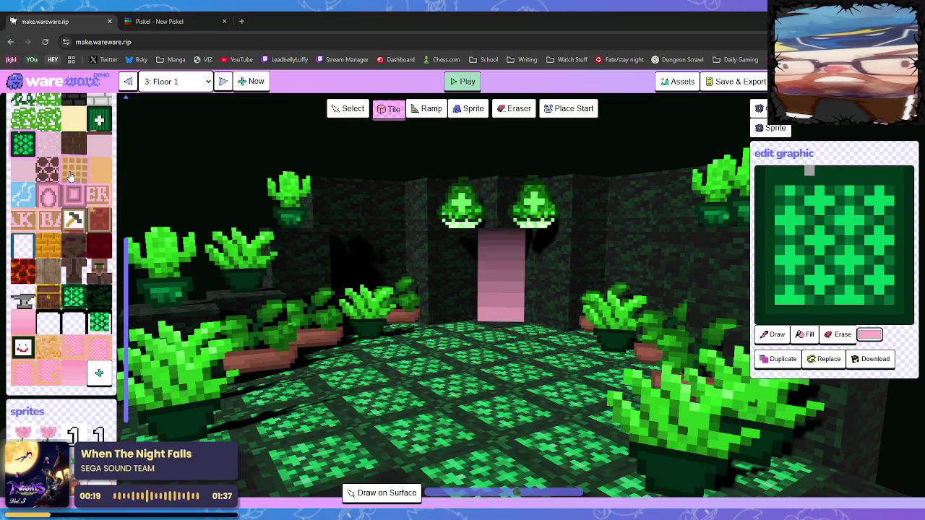
scroll(76, 269, up, 3)
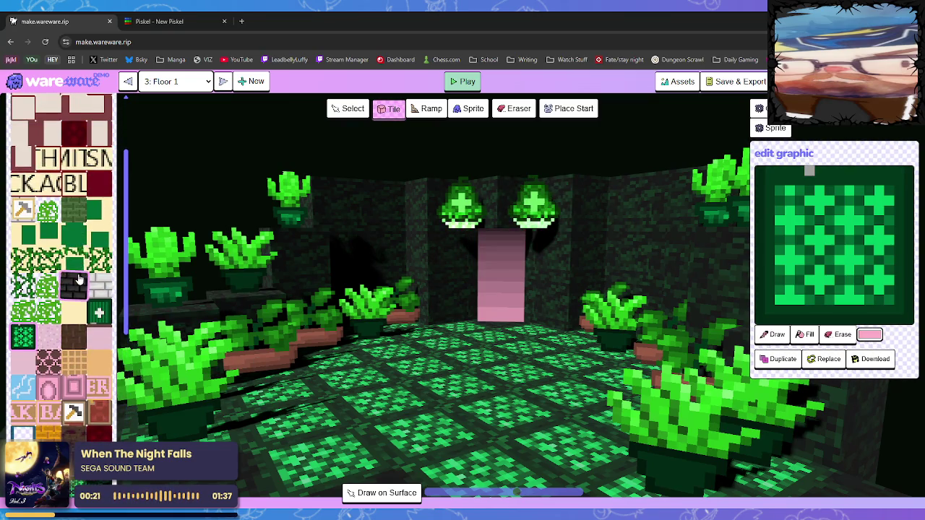
scroll(80, 278, down, 5)
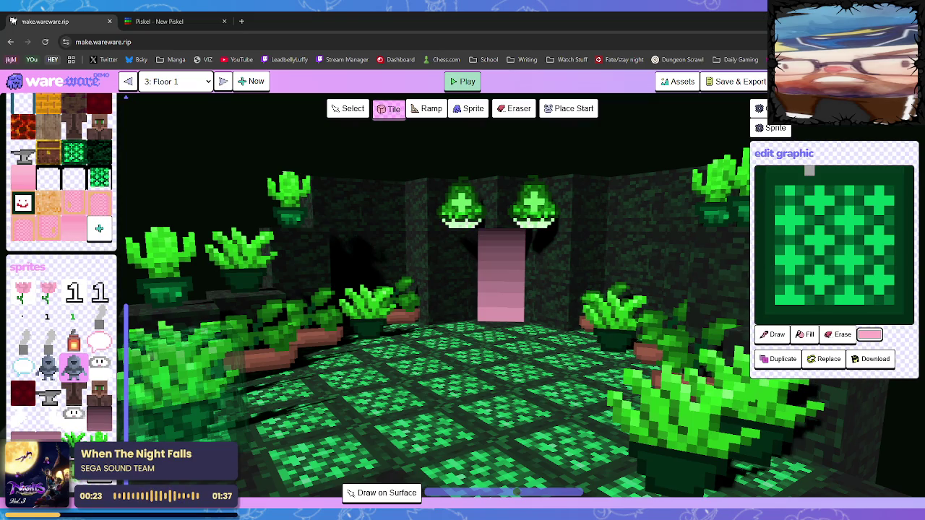
mouse_move(470, 394)
mouse_down()
mouse_move(522, 392)
mouse_move(467, 407)
mouse_move(433, 388)
mouse_up()
mouse_move(519, 321)
mouse_down()
mouse_move(662, 346)
mouse_move(560, 217)
mouse_up()
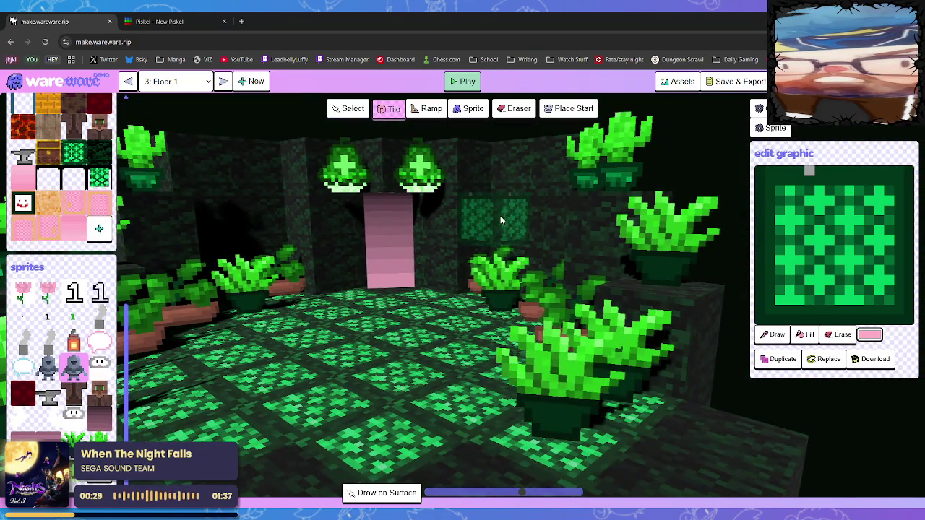
mouse_move(404, 392)
mouse_down()
mouse_move(274, 388)
mouse_move(294, 384)
mouse_move(310, 347)
mouse_up()
mouse_move(350, 232)
mouse_down()
mouse_move(399, 246)
mouse_move(723, 238)
mouse_move(397, 234)
mouse_up()
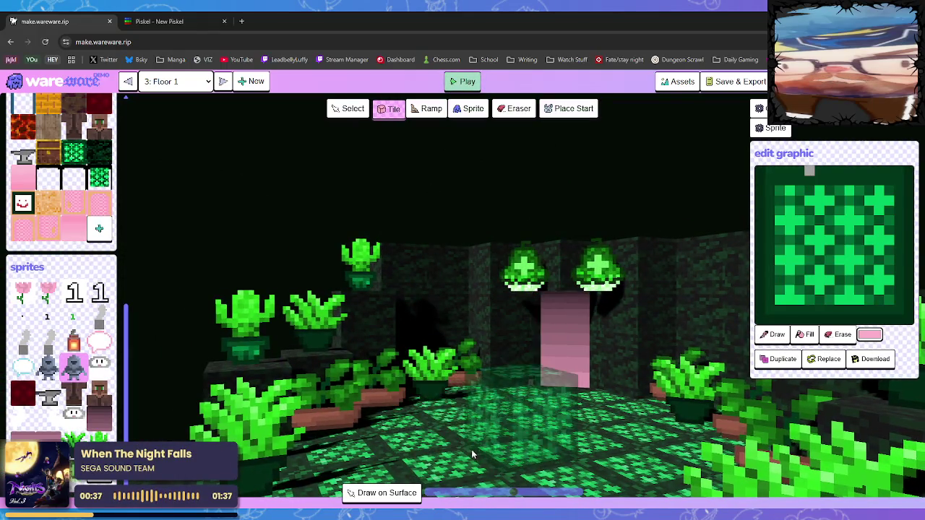
click(555, 110)
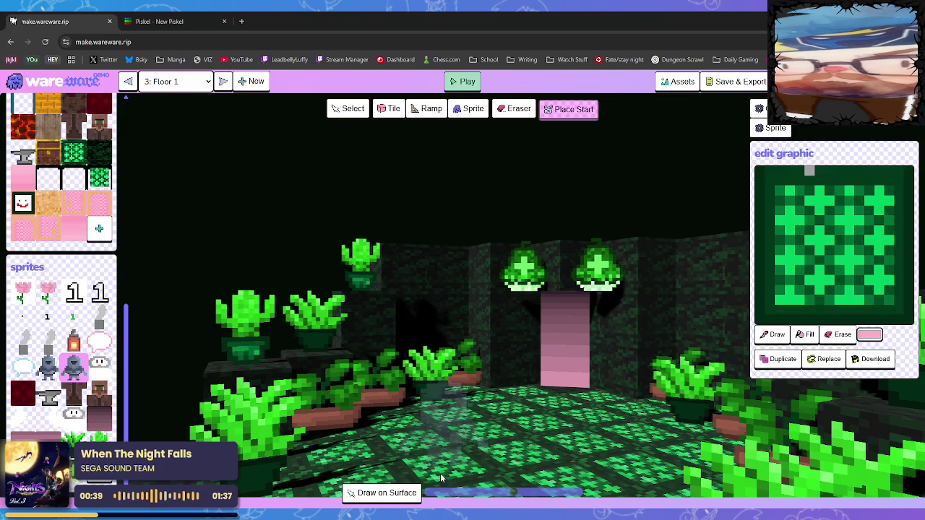
click(480, 450)
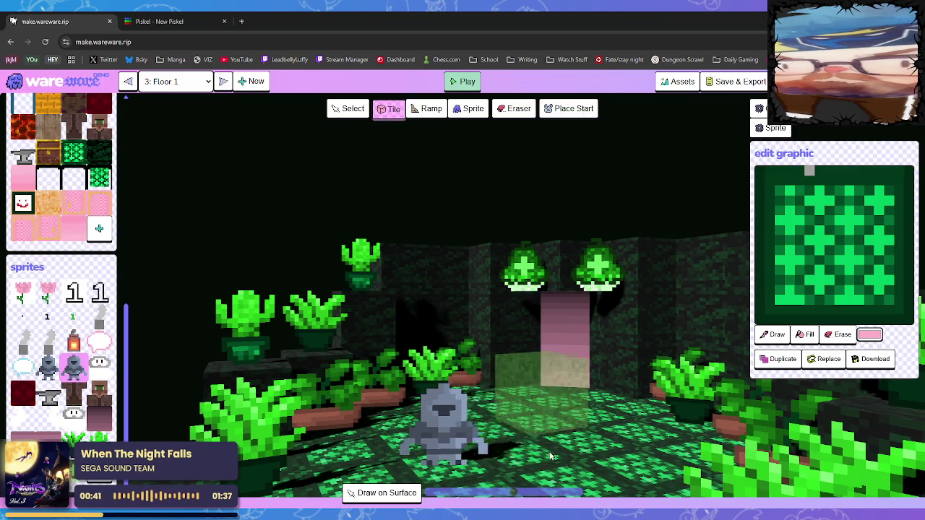
- Move the player's start point onto a different floor tile
click(461, 81)
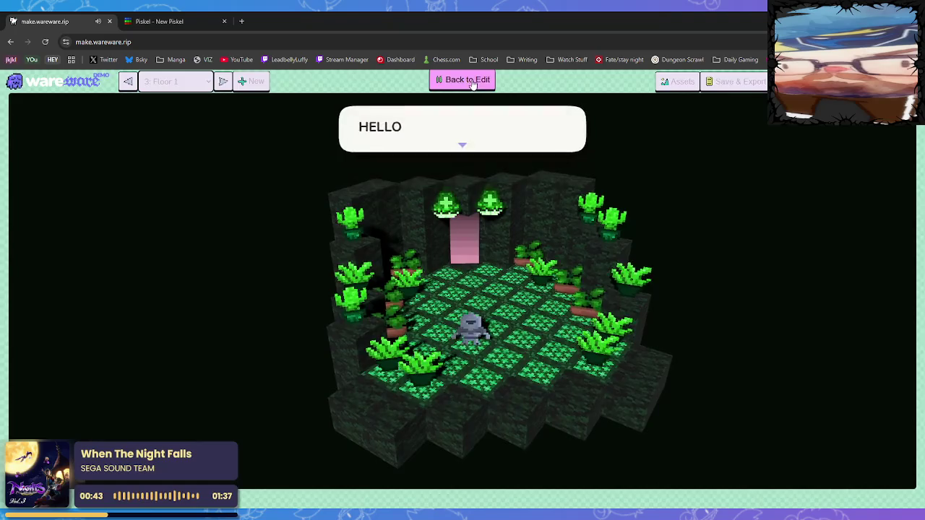
click(469, 81)
click(469, 82)
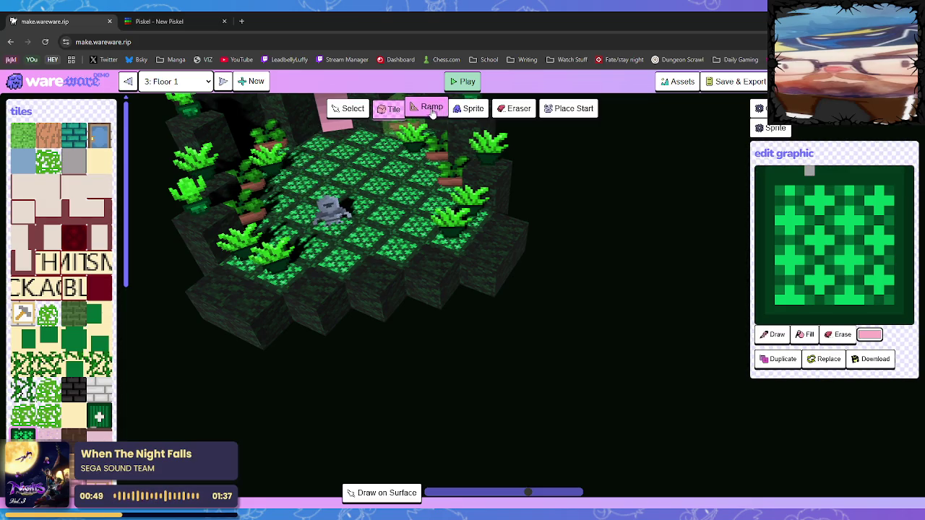
click(571, 109)
click(377, 234)
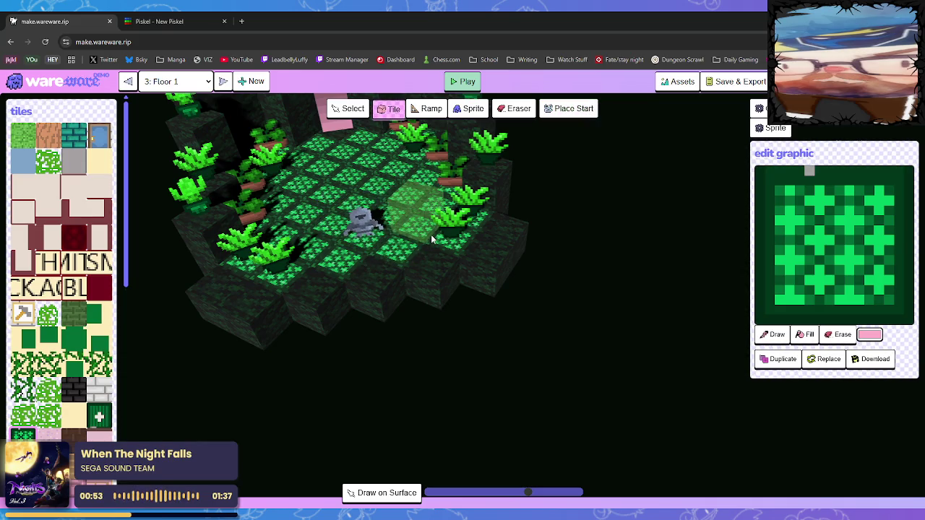
- Playtest the green garden level, walking the character toward the pink door, then return to editing
click(463, 81)
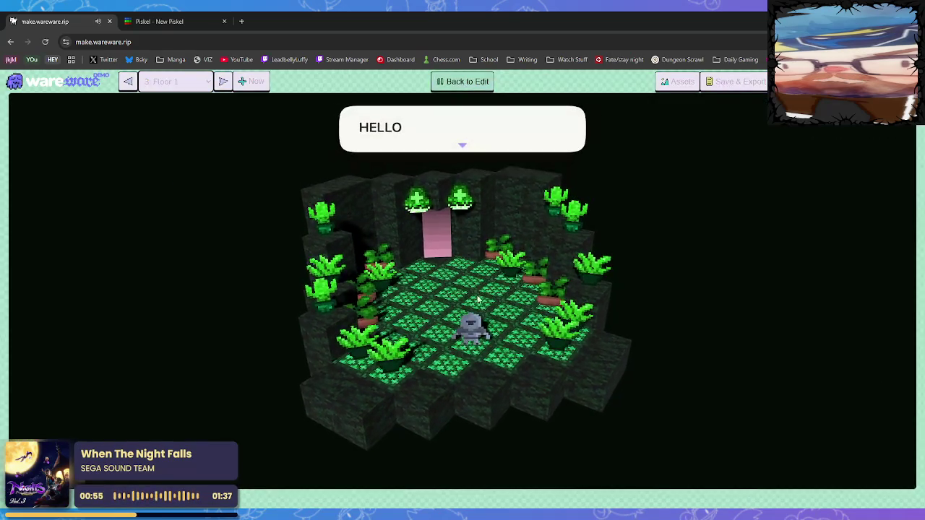
click(465, 318)
key(Left)
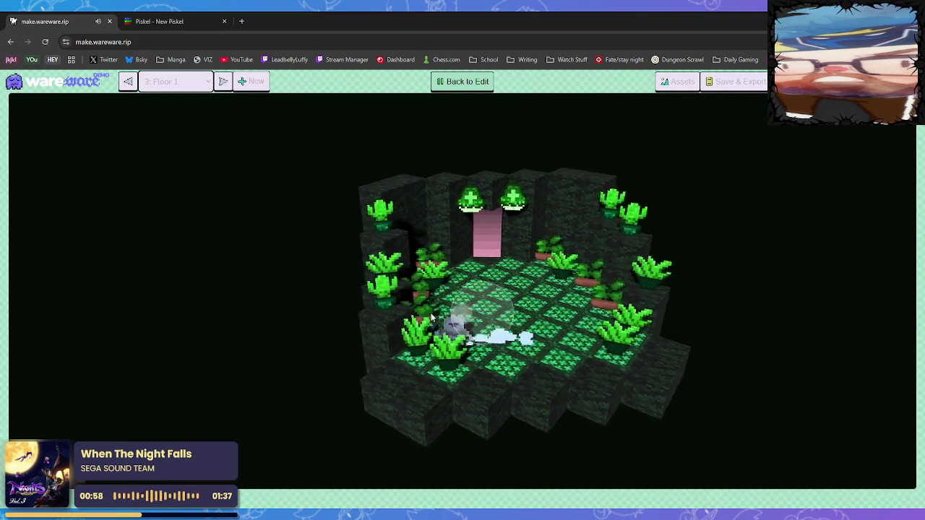
key(Right)
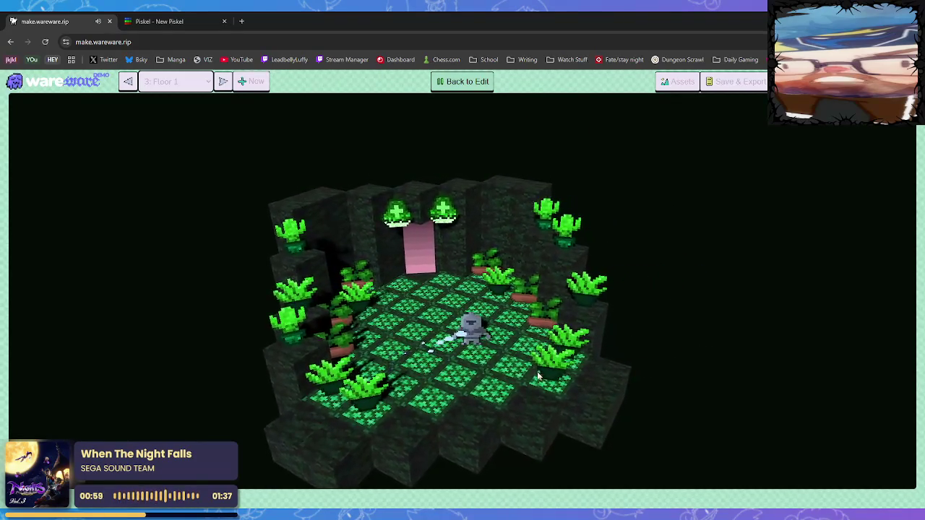
key(Left)
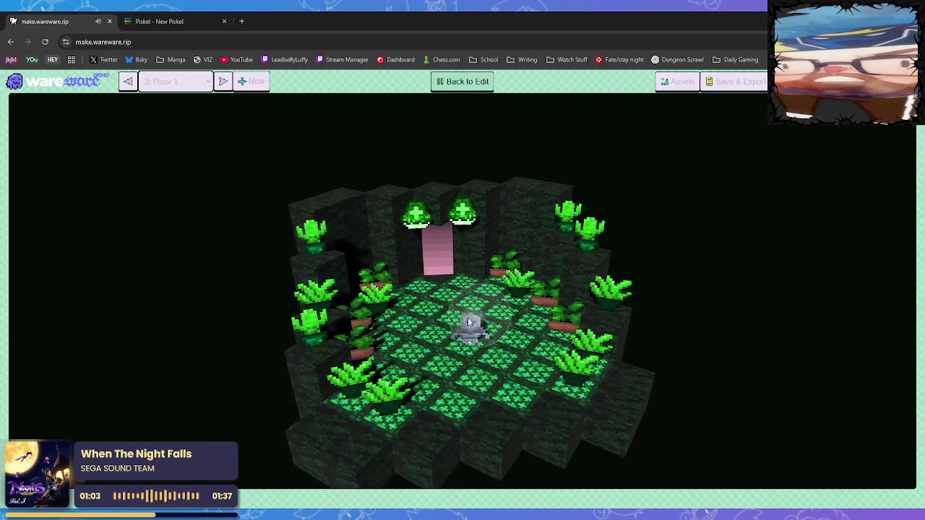
key(Left)
key(Right)
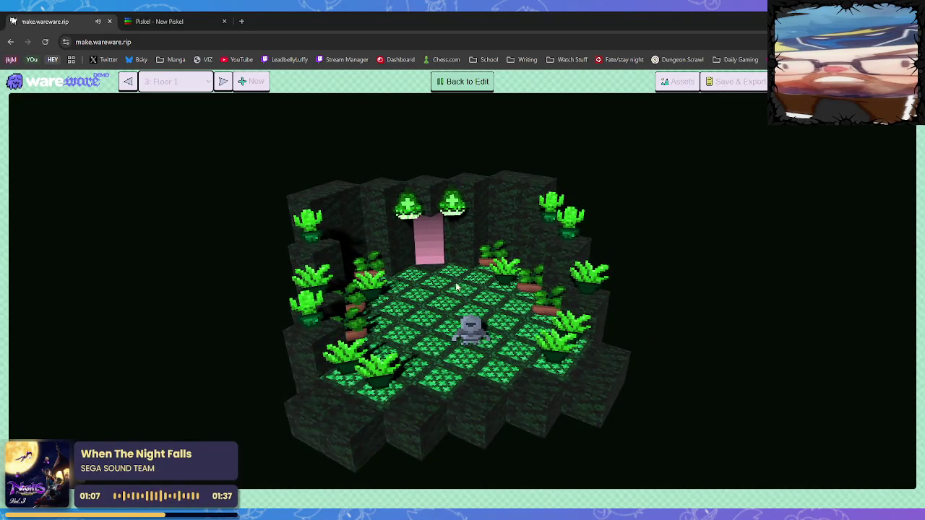
click(450, 280)
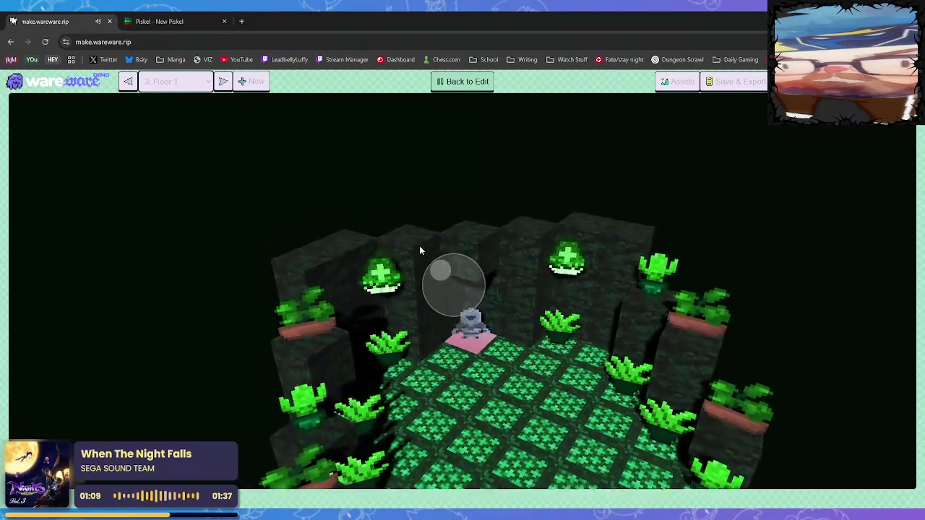
click(500, 372)
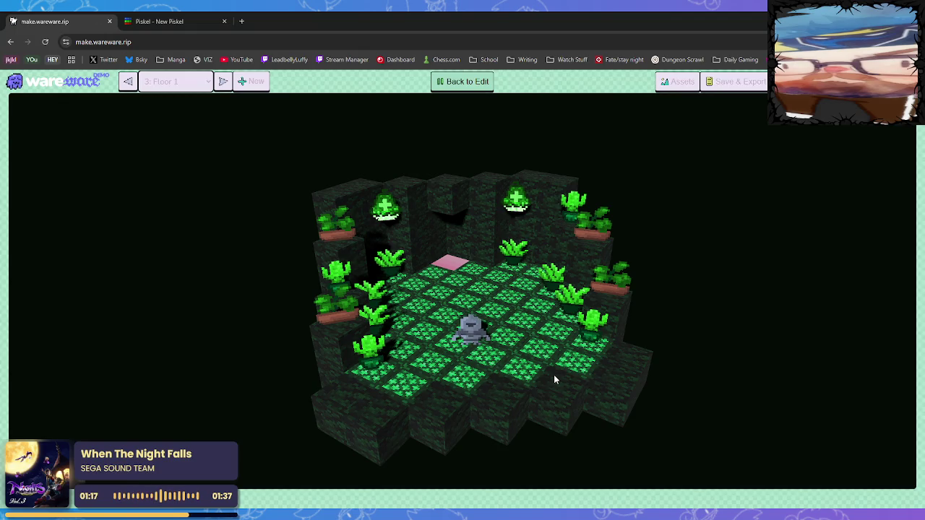
click(463, 81)
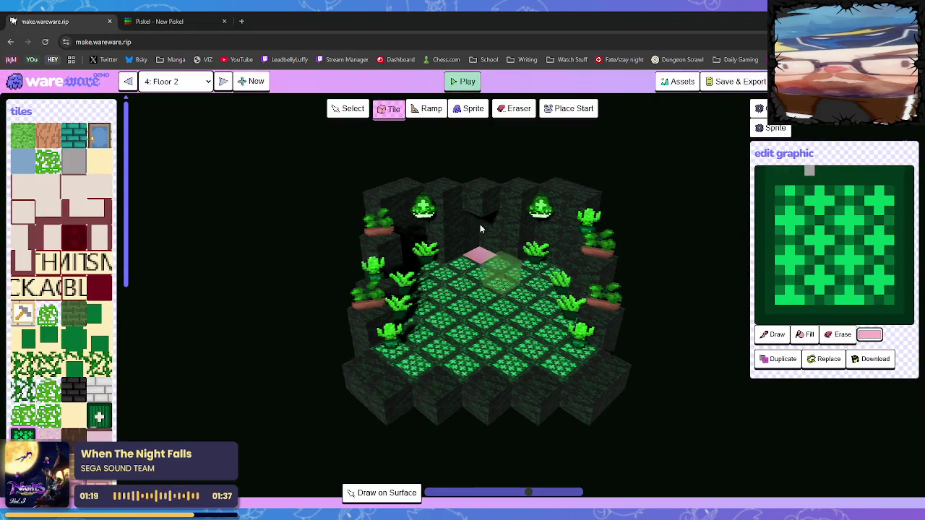
- Run a quick playtest of Floor 1 and return to editing
click(127, 81)
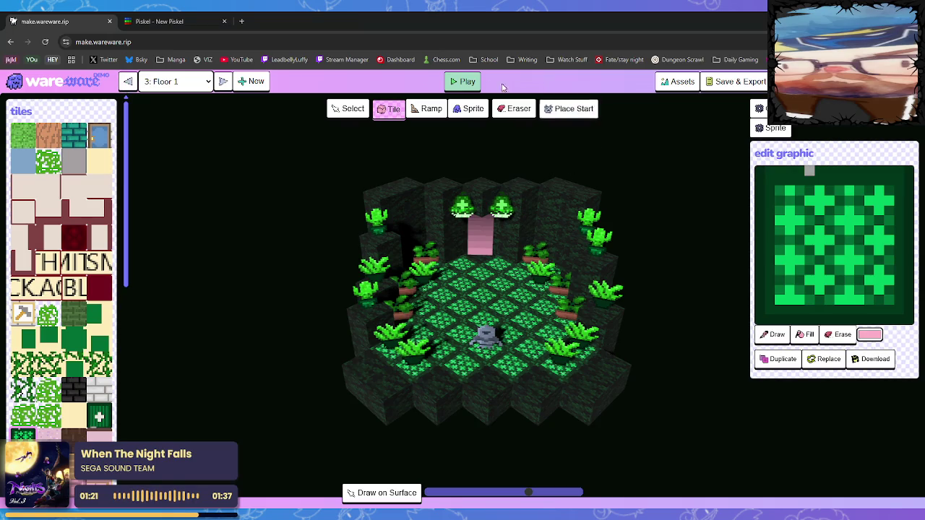
click(463, 81)
click(480, 337)
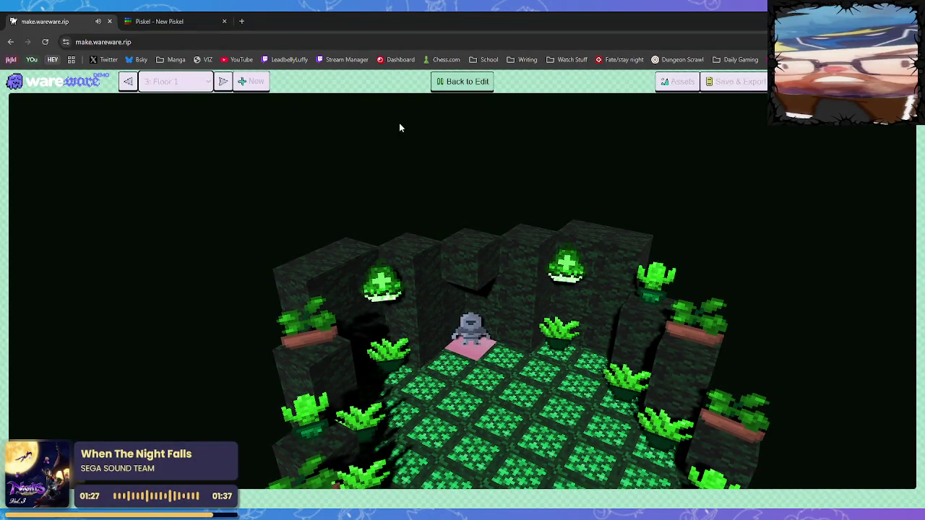
click(462, 81)
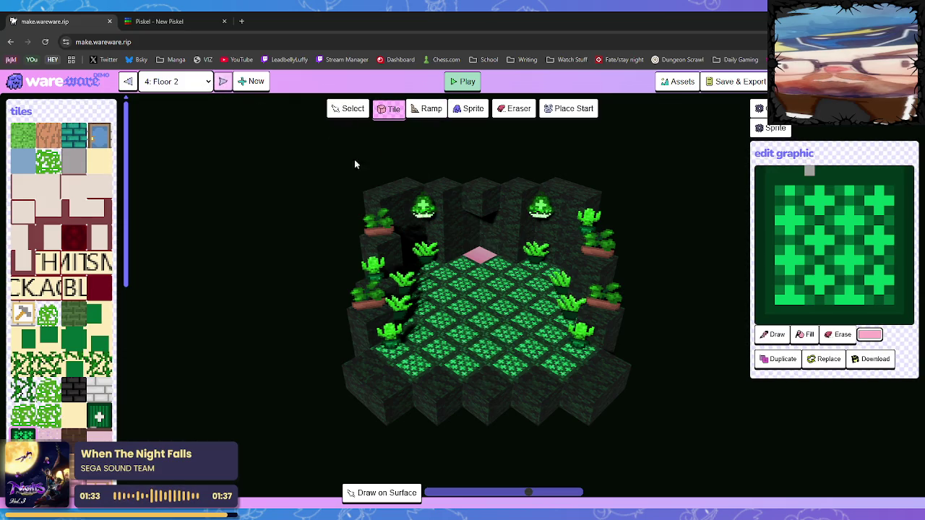
- Select the pink door on Floor 1, review its teleport to room0007, then playtest again
click(127, 81)
key(s)
click(481, 253)
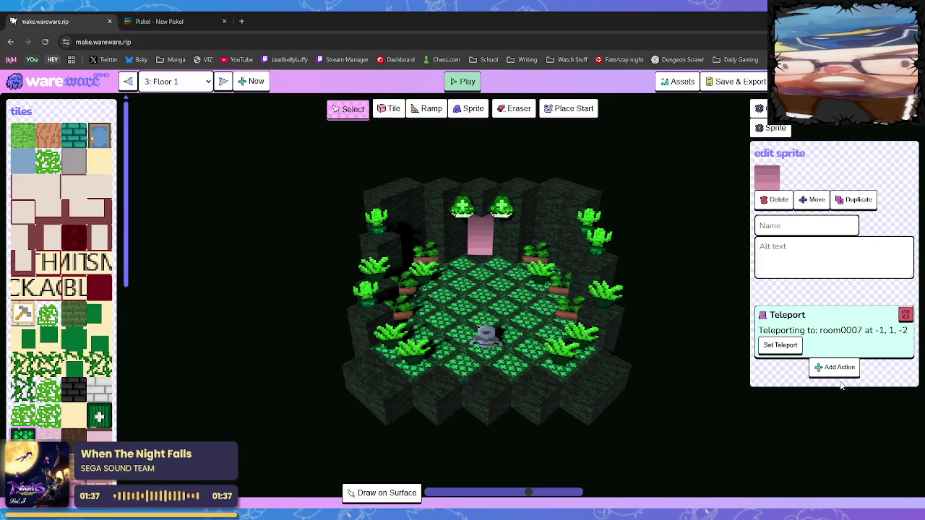
click(779, 344)
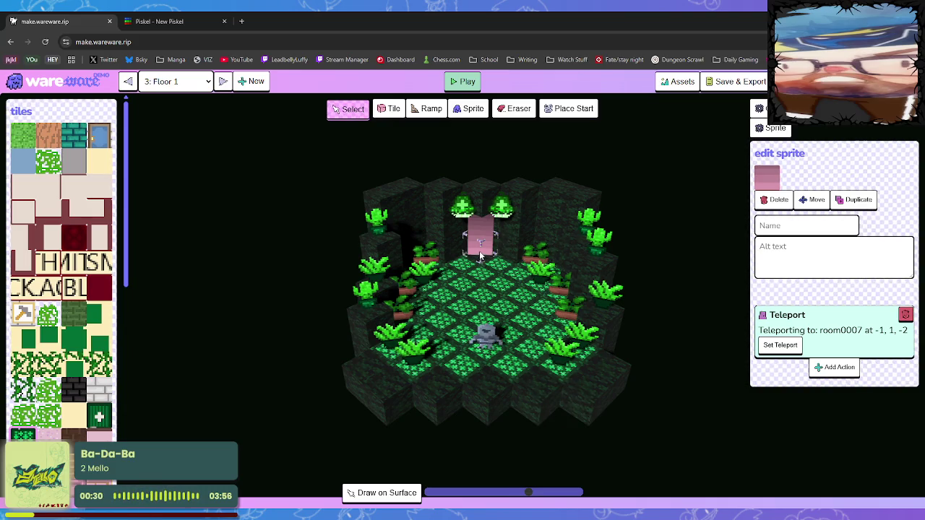
key(Left)
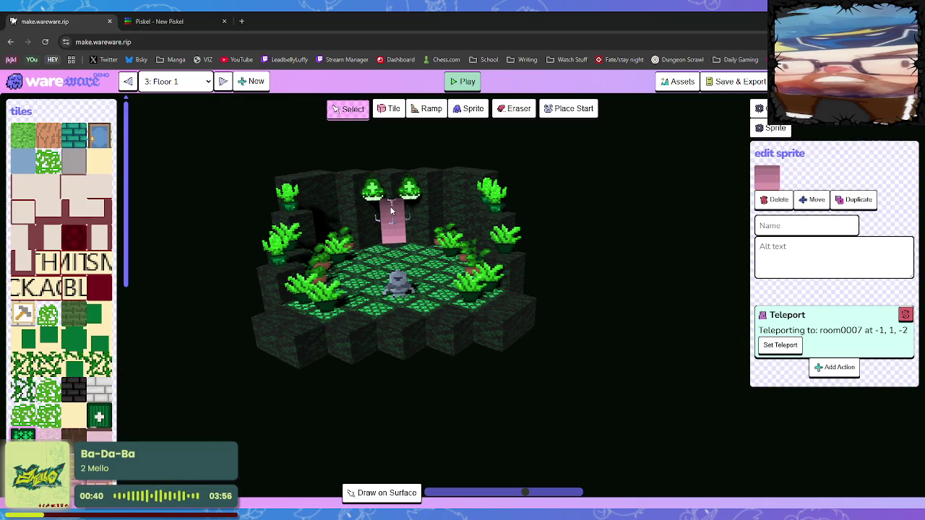
click(390, 210)
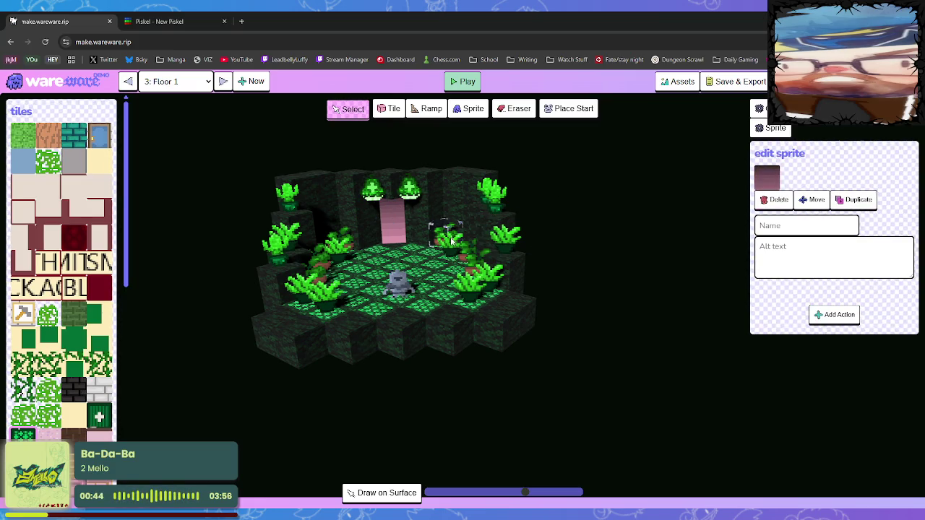
click(396, 239)
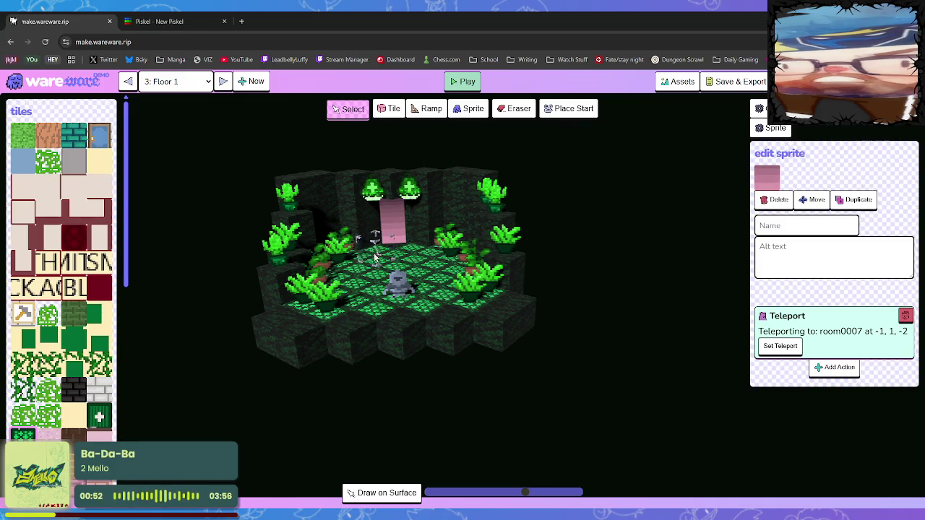
click(463, 81)
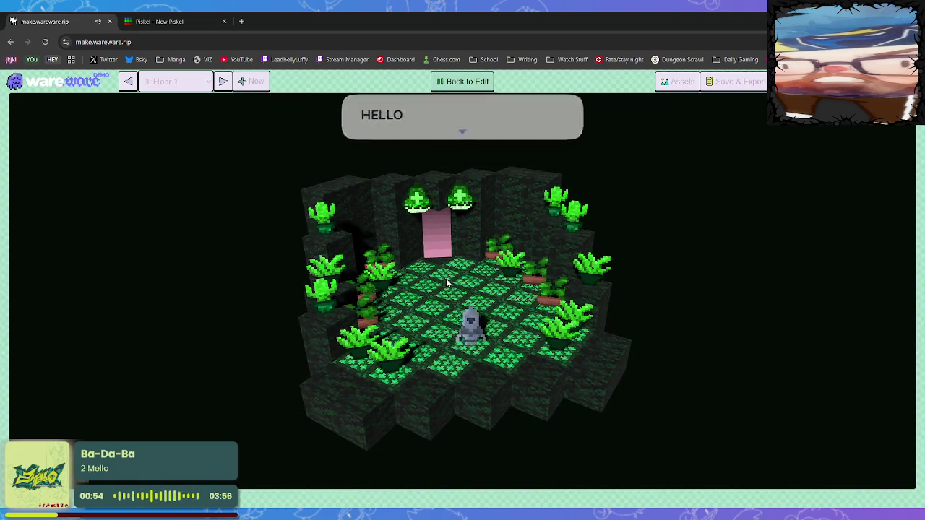
- Walk the character through the pink door into the pink-tile room, then stop the playtest
click(445, 279)
mouse_move(448, 274)
mouse_down()
mouse_move(449, 254)
mouse_move(447, 264)
mouse_up()
drag(501, 371, 499, 391)
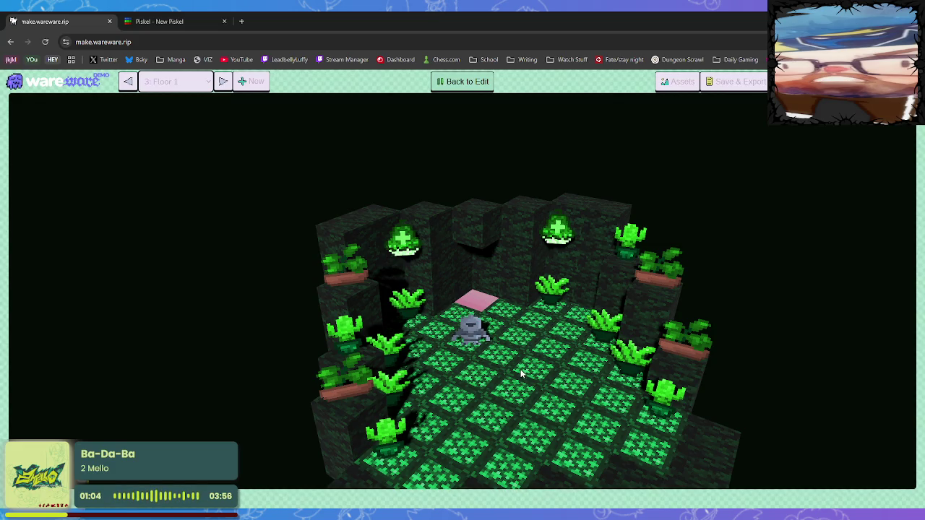
mouse_move(522, 380)
mouse_down()
mouse_move(539, 384)
mouse_move(439, 378)
mouse_move(404, 325)
mouse_up()
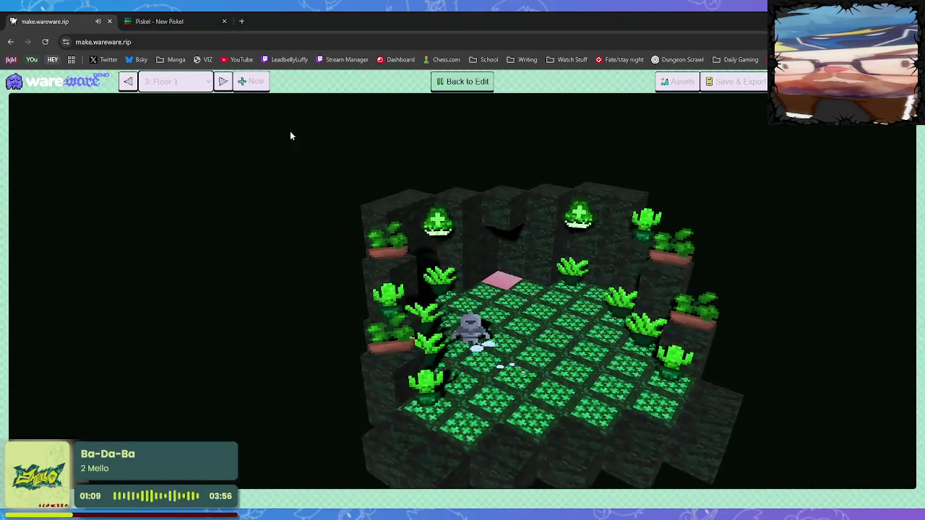
click(435, 82)
- Open the Room level and duplicate the pink flower sprite
click(224, 81)
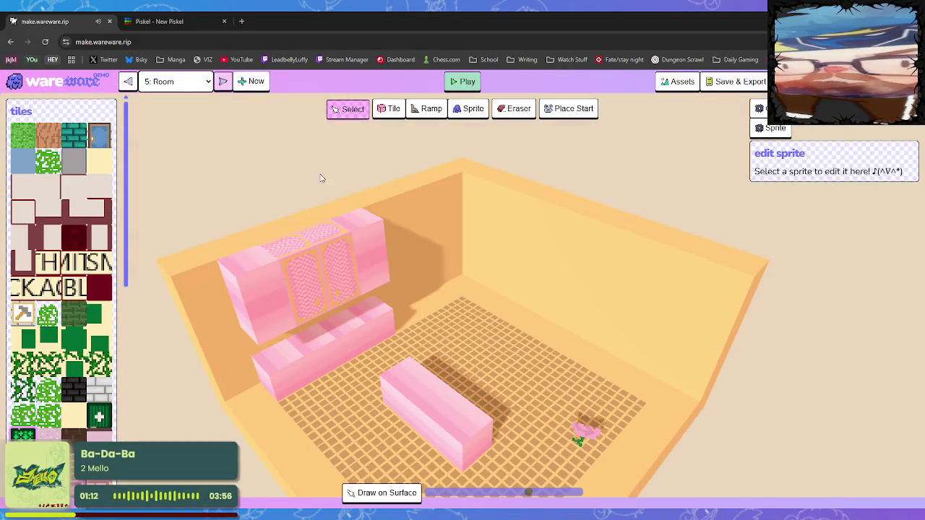
scroll(470, 322, up, 3)
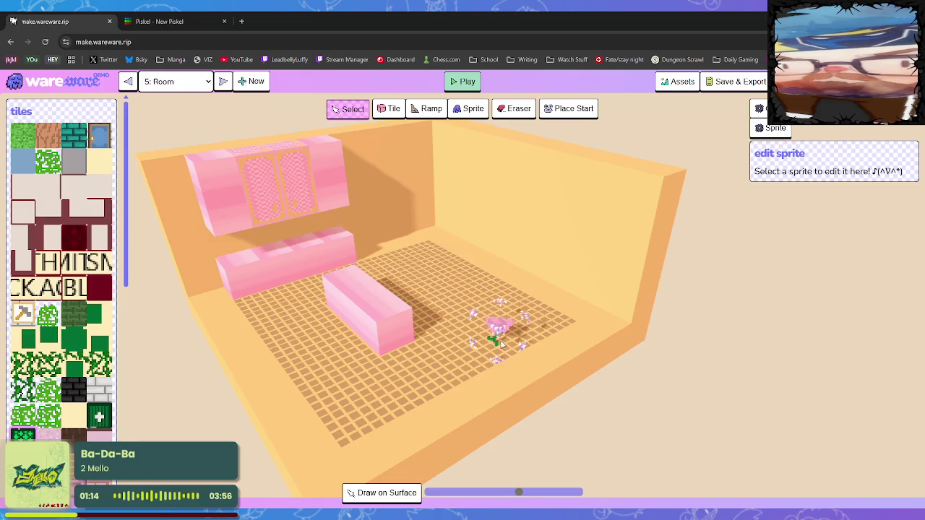
click(499, 346)
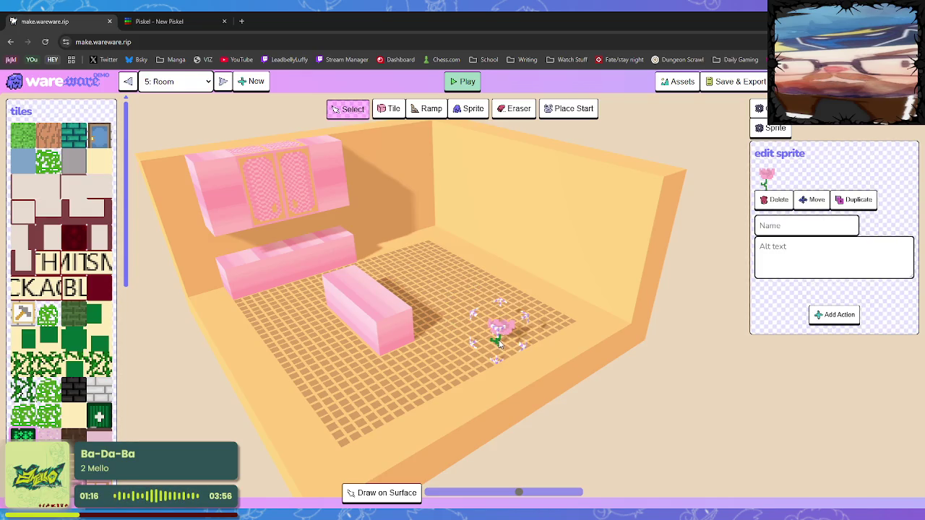
click(855, 200)
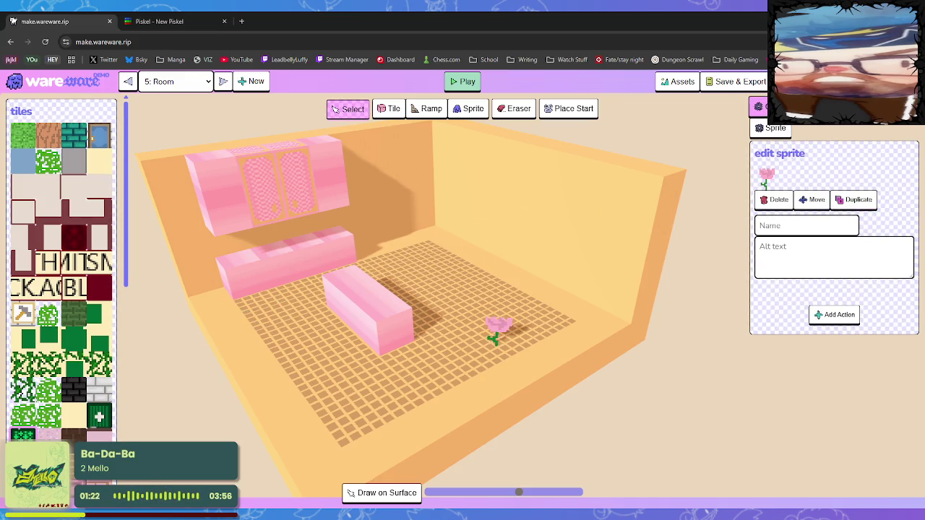
- Tint the room's background colour a pale orange
click(334, 108)
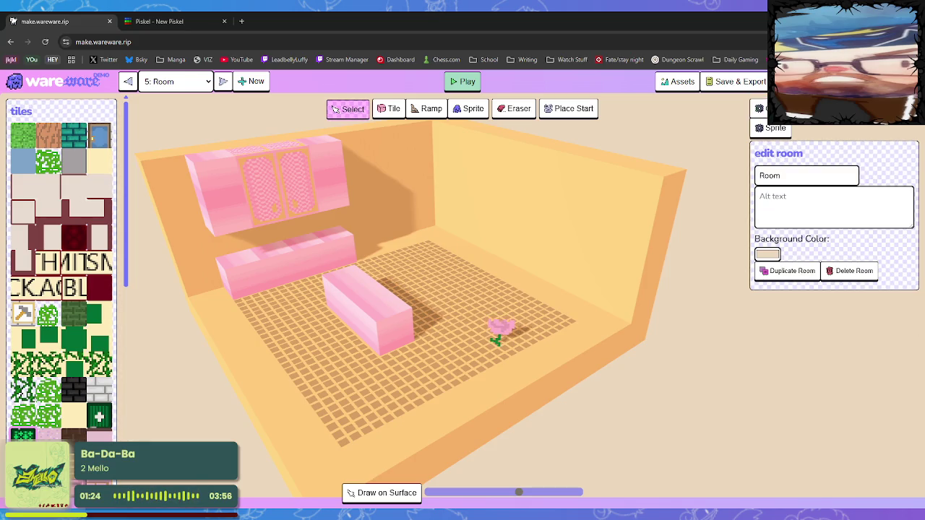
mouse_move(815, 352)
mouse_down()
mouse_move(799, 299)
mouse_move(807, 353)
mouse_move(868, 350)
mouse_up()
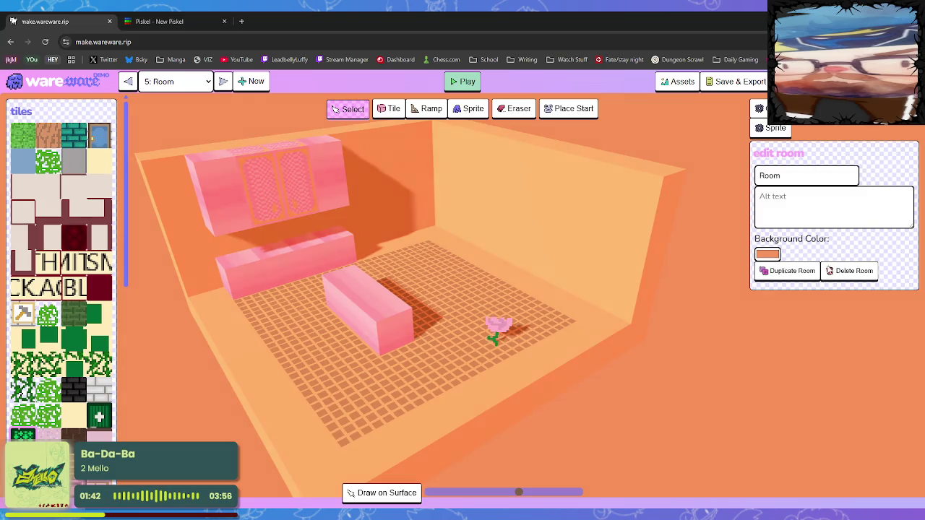
drag(857, 345, 863, 351)
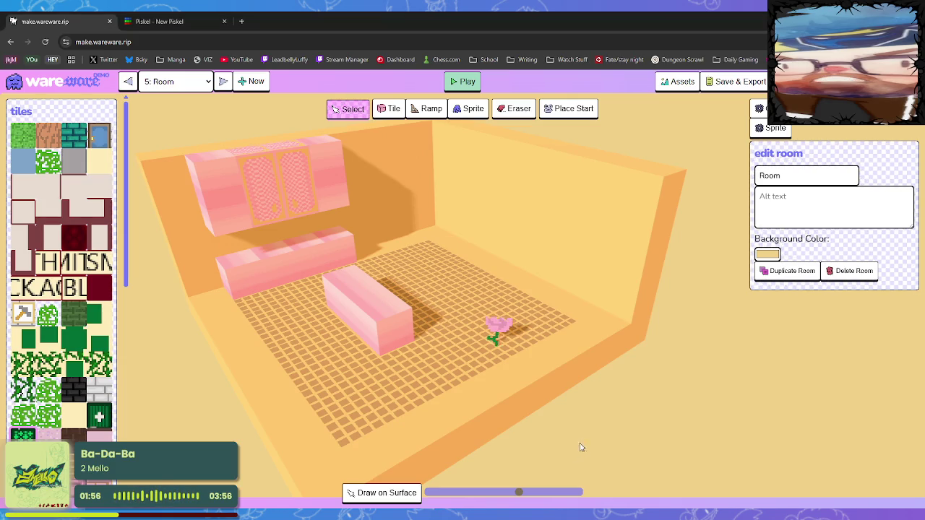
click(827, 350)
mouse_move(826, 350)
mouse_down()
mouse_move(834, 351)
mouse_move(810, 351)
mouse_move(820, 350)
mouse_up()
drag(819, 348, 874, 341)
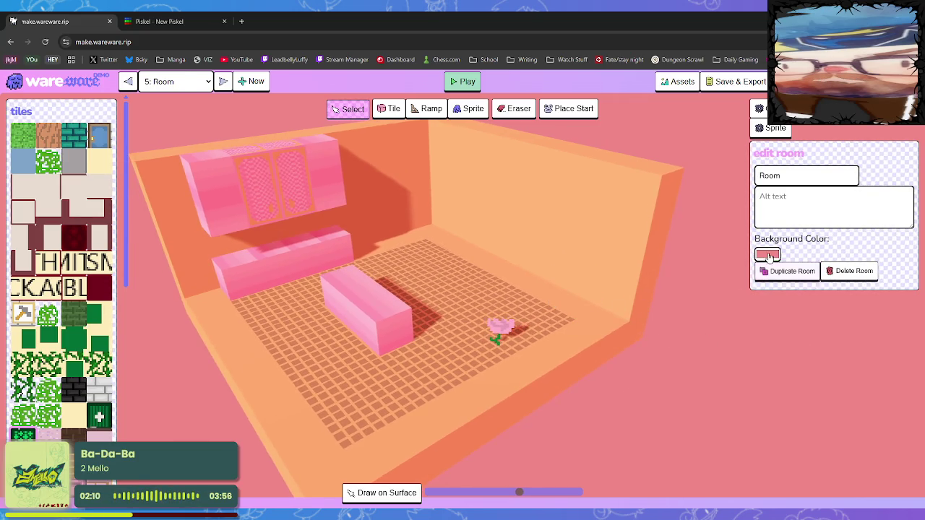
click(860, 350)
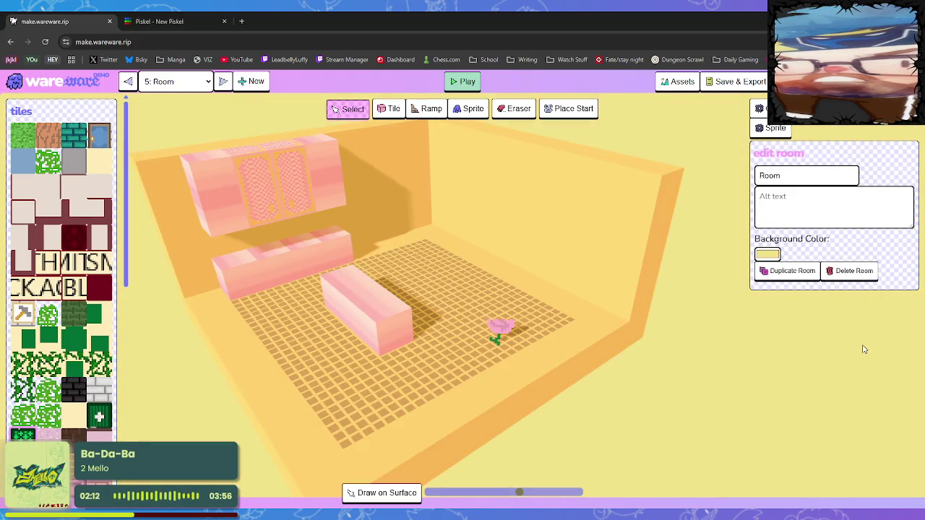
drag(834, 274, 863, 282)
drag(863, 352, 866, 352)
drag(847, 283, 829, 275)
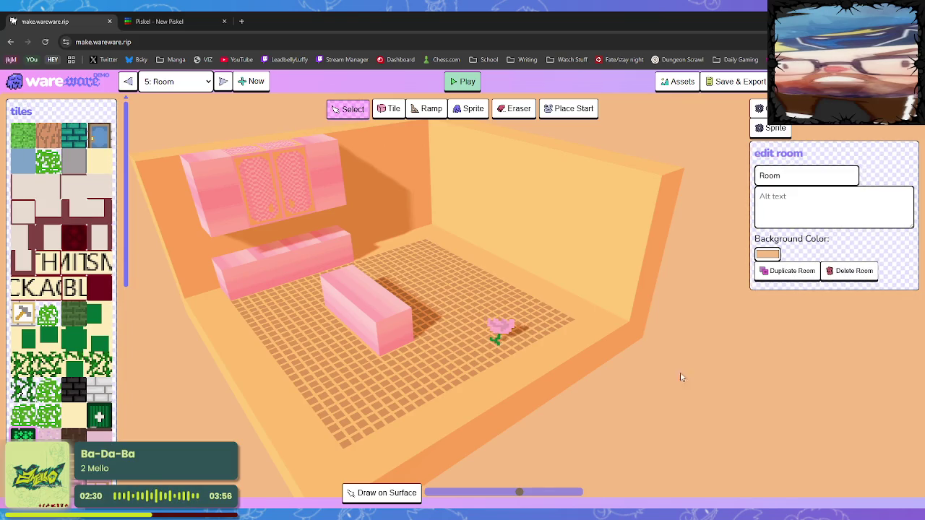
- Lay a row of pink blocks along the back wall, undoing the last block
mouse_move(494, 447)
mouse_down()
mouse_move(462, 390)
mouse_move(497, 359)
mouse_up()
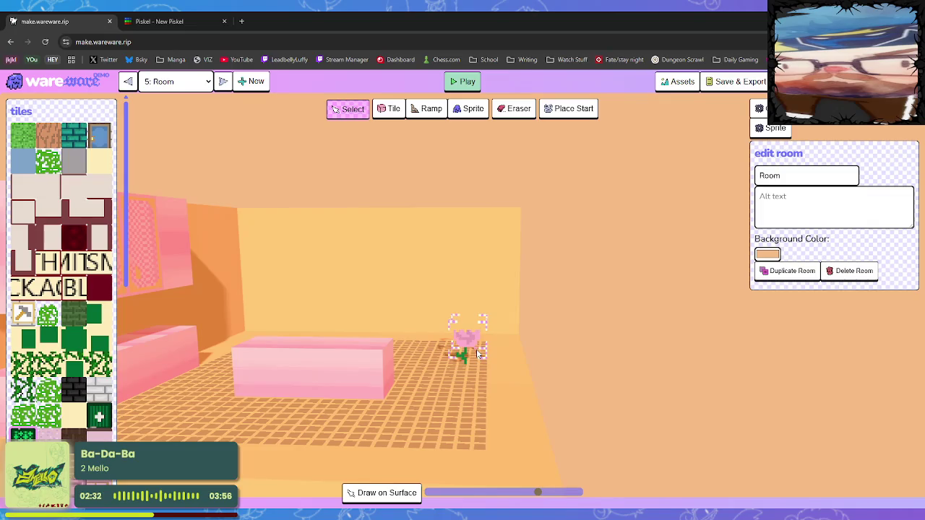
mouse_move(444, 382)
mouse_down()
mouse_move(341, 390)
mouse_move(342, 434)
mouse_move(325, 420)
mouse_up()
scroll(72, 427, down, 3)
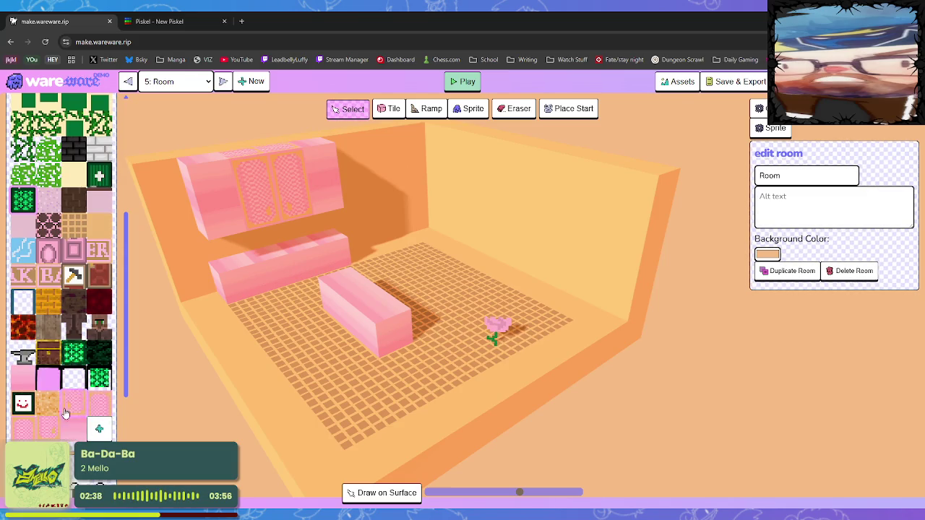
click(22, 376)
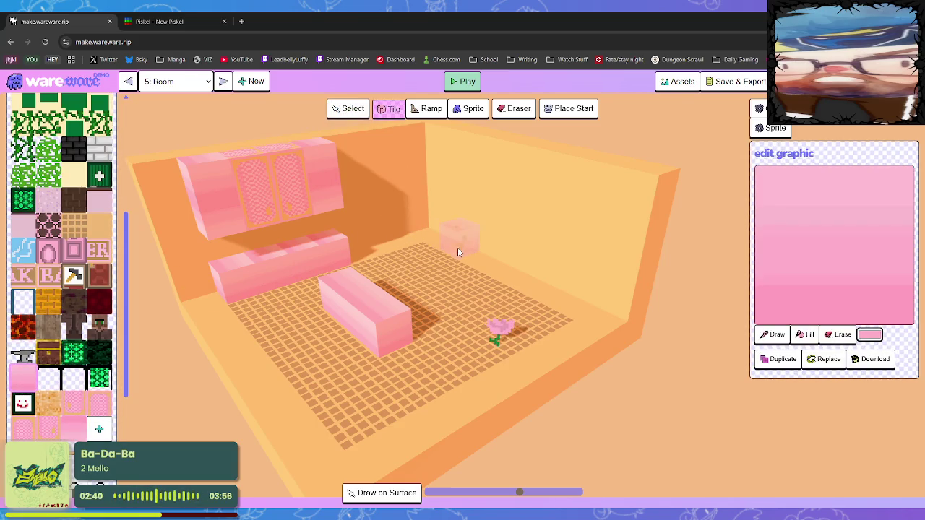
mouse_move(457, 252)
mouse_down()
mouse_move(515, 269)
mouse_move(524, 286)
mouse_up()
key(ctrl+z)
key(ctrl+Tab)
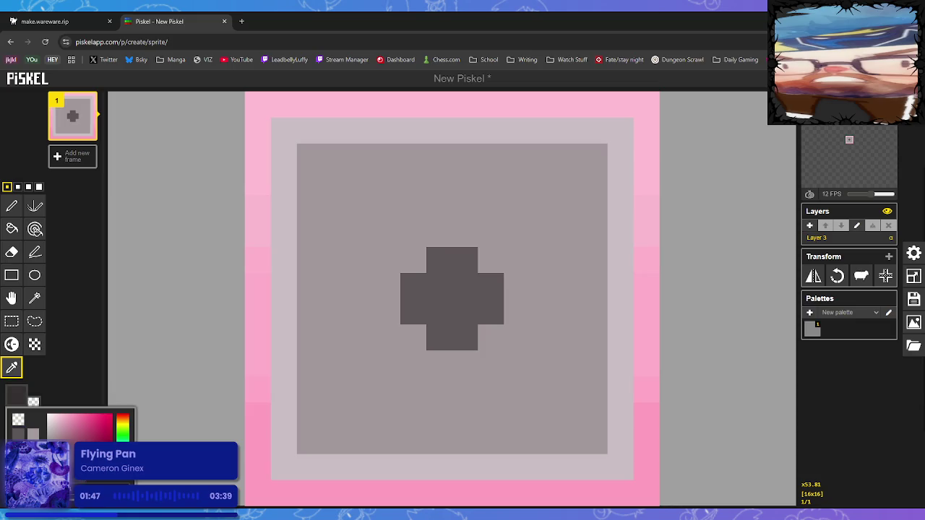
- Darken the vent cross's 2x2 centre and adjust the left-column pixel shading
click(11, 207)
click(439, 286)
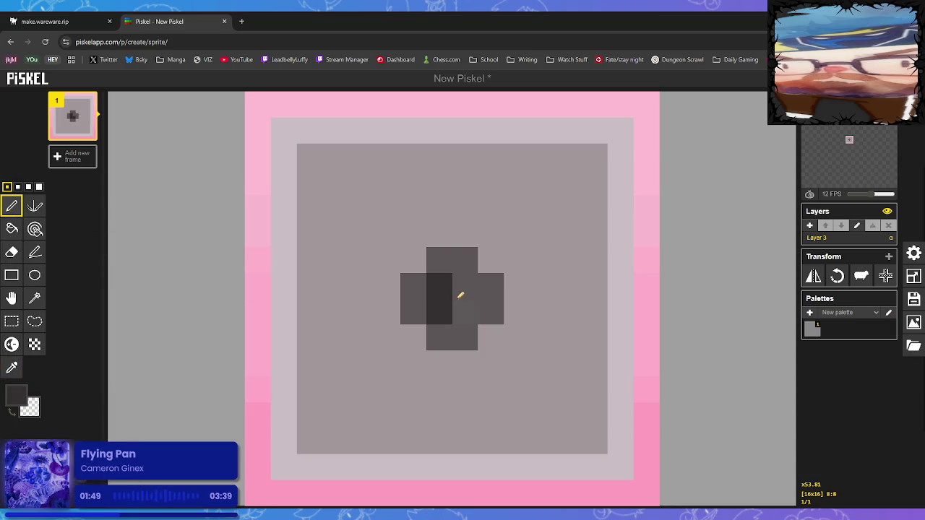
drag(465, 297, 465, 315)
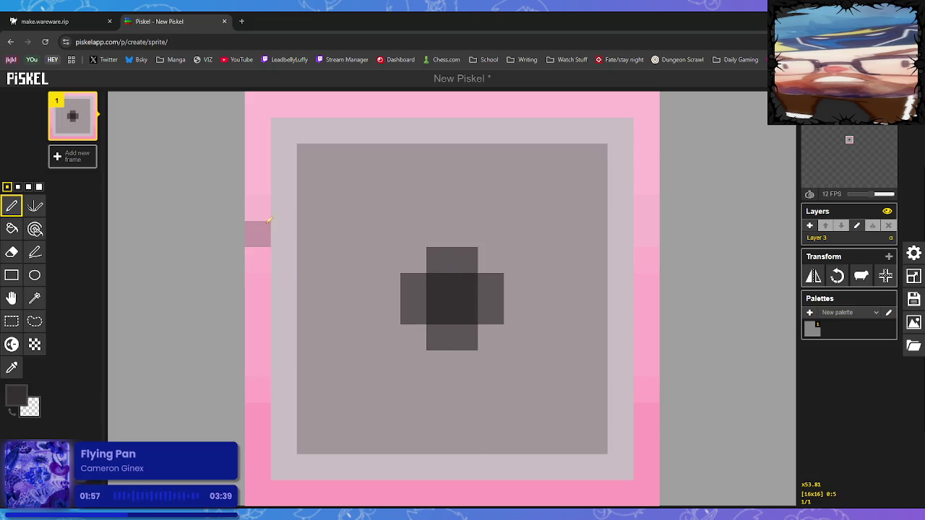
click(11, 345)
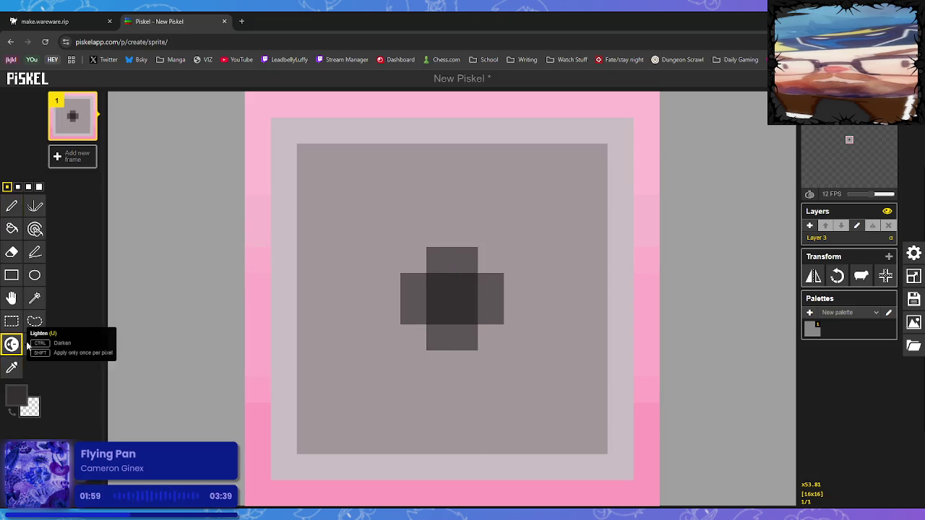
alt+click(320, 158)
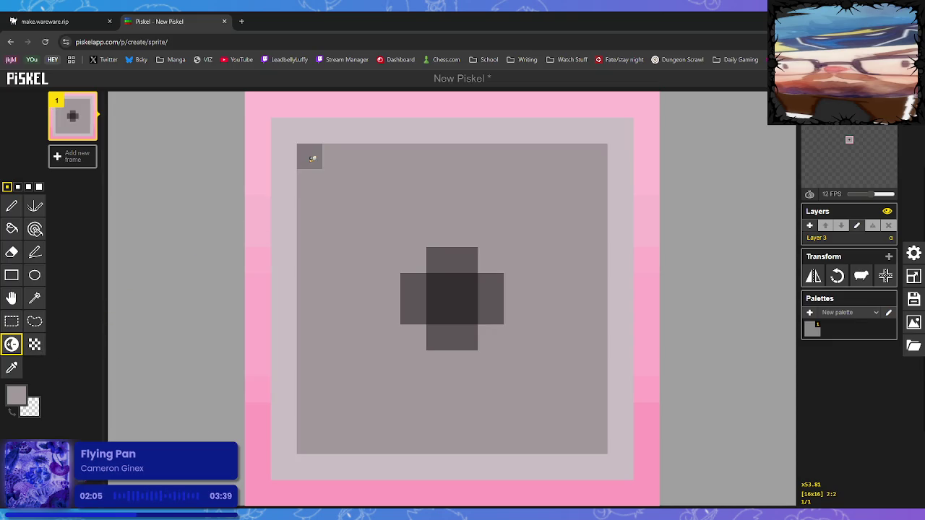
mouse_move(314, 203)
mouse_down()
mouse_move(290, 278)
mouse_move(311, 238)
mouse_up()
key(ctrl+z)
drag(320, 193, 320, 236)
key(ctrl+z)
key(ctrl+z)
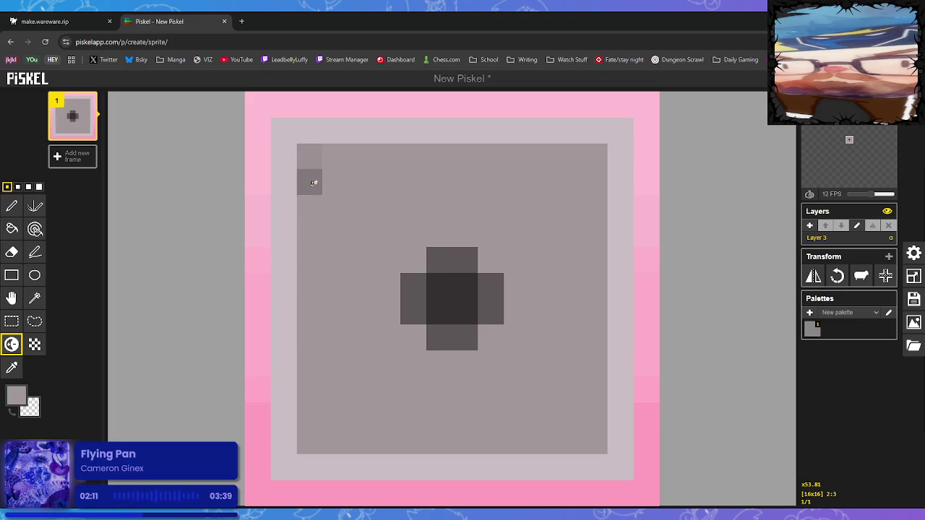
click(320, 233)
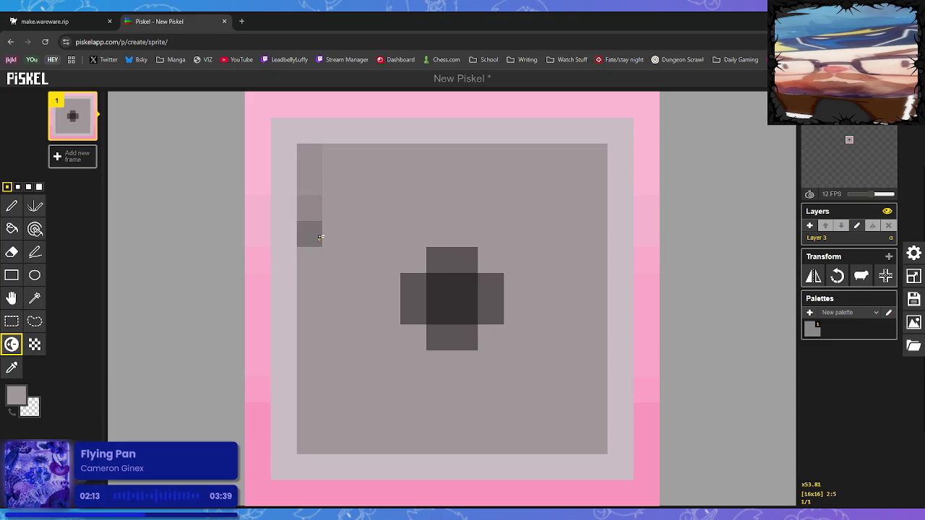
- Paint a dark grey inner border along the left, bottom and top edges
click(11, 368)
click(309, 208)
click(13, 206)
click(315, 225)
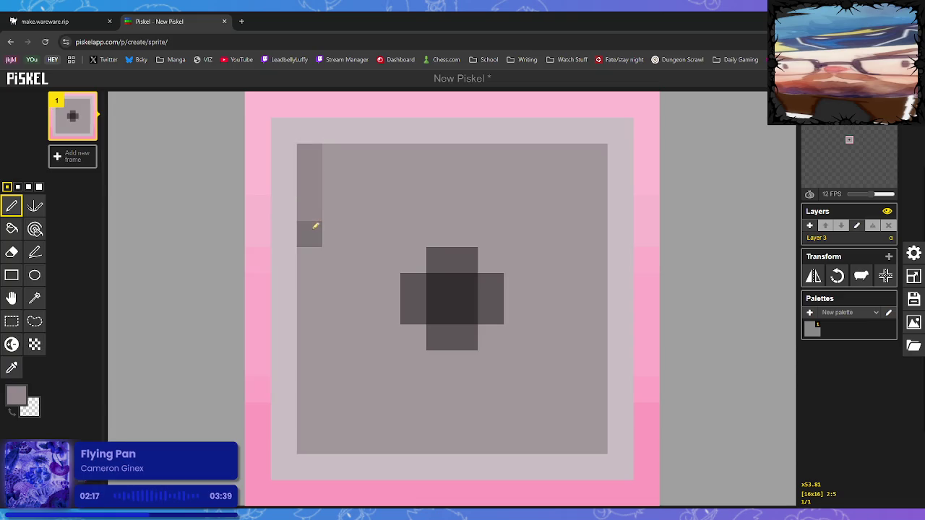
drag(316, 196, 313, 399)
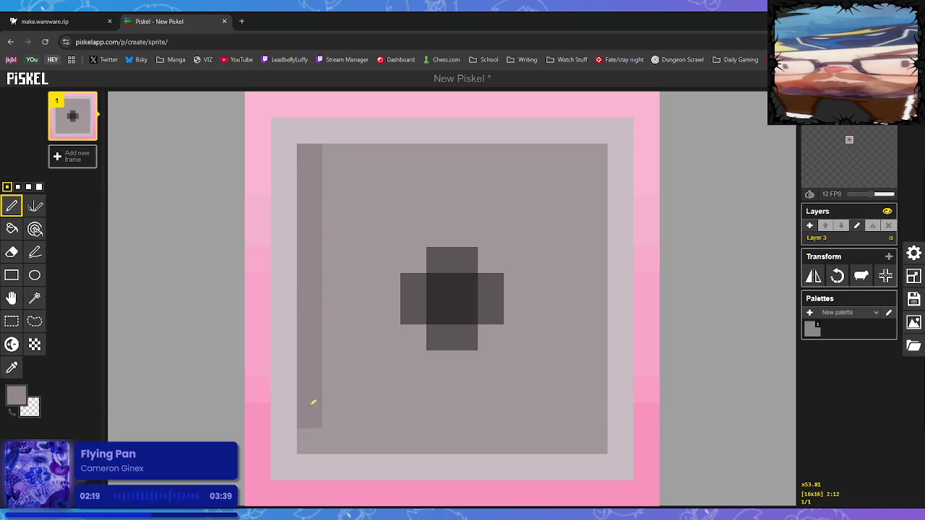
mouse_move(329, 439)
mouse_down()
mouse_move(563, 443)
mouse_move(597, 415)
mouse_move(603, 155)
mouse_up()
drag(335, 156, 578, 156)
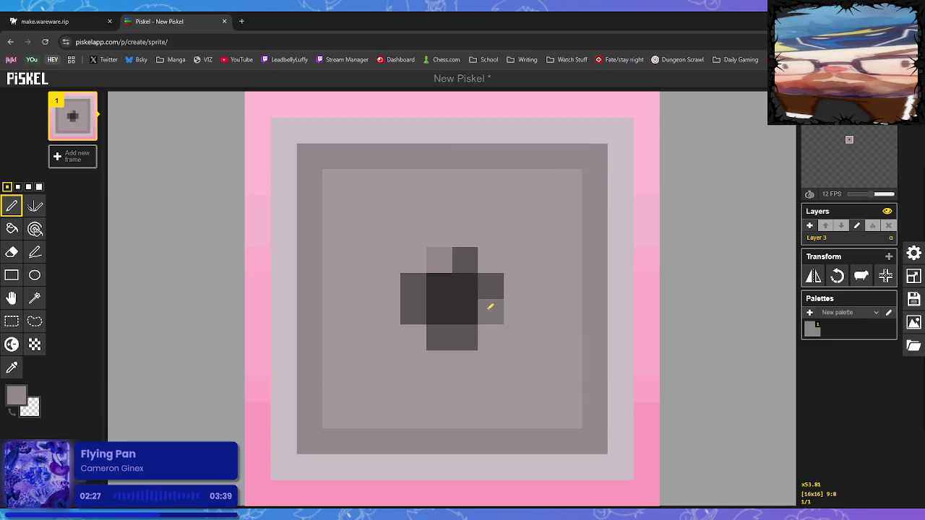
- Shade the cross's centre pixels darker with the lighten/darken tool
click(13, 368)
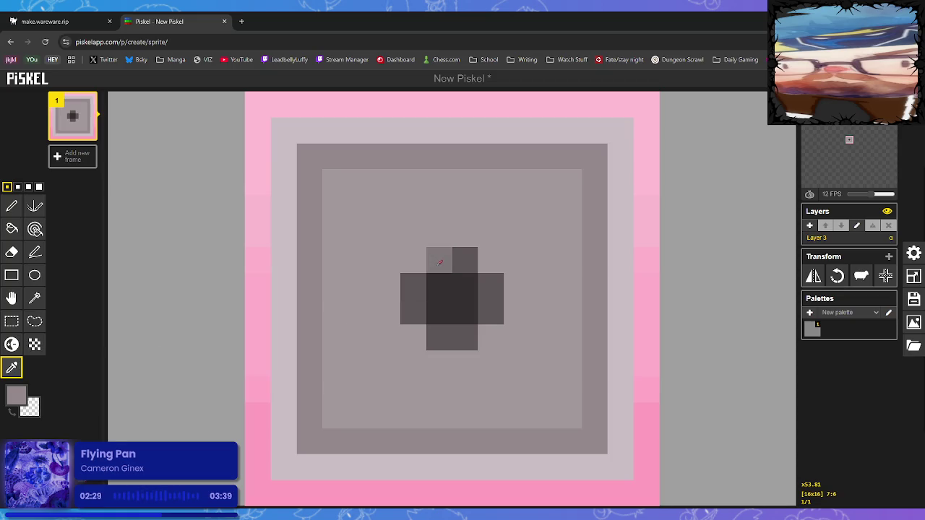
click(438, 258)
click(12, 345)
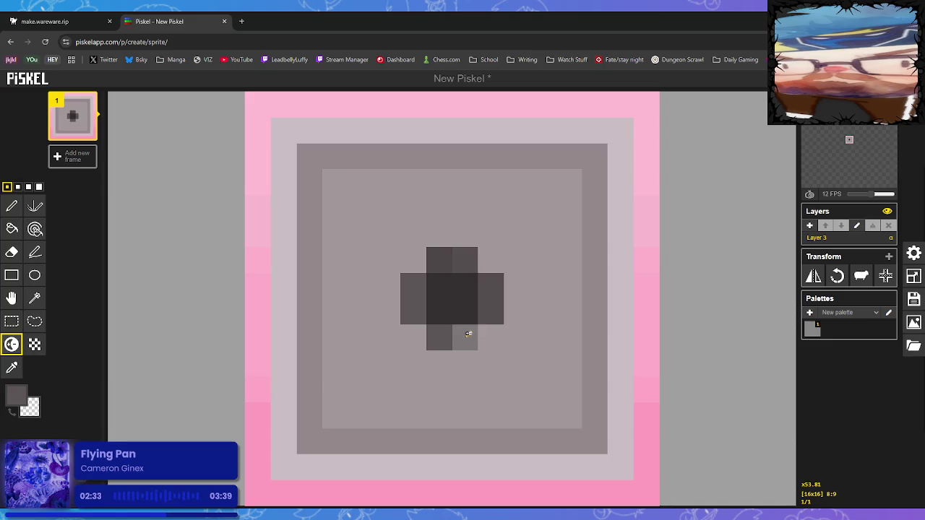
mouse_move(464, 332)
mouse_down()
mouse_move(430, 322)
mouse_move(413, 296)
mouse_move(446, 296)
mouse_up()
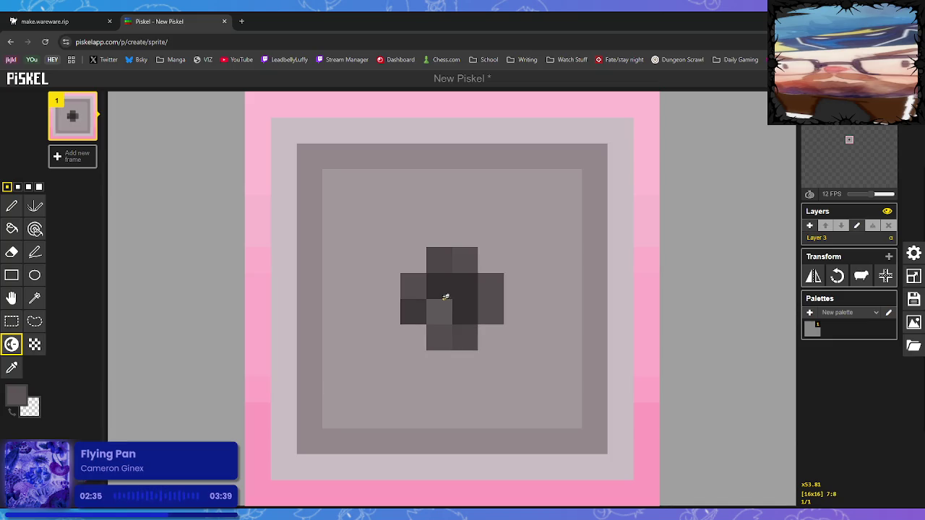
click(429, 310)
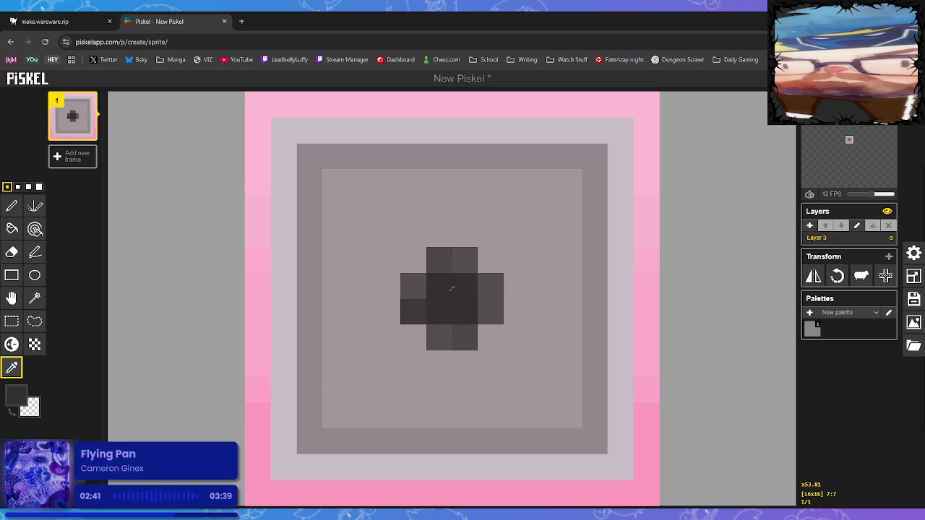
click(12, 345)
ctrl+click(441, 286)
ctrl+click(458, 309)
ctrl+click(443, 289)
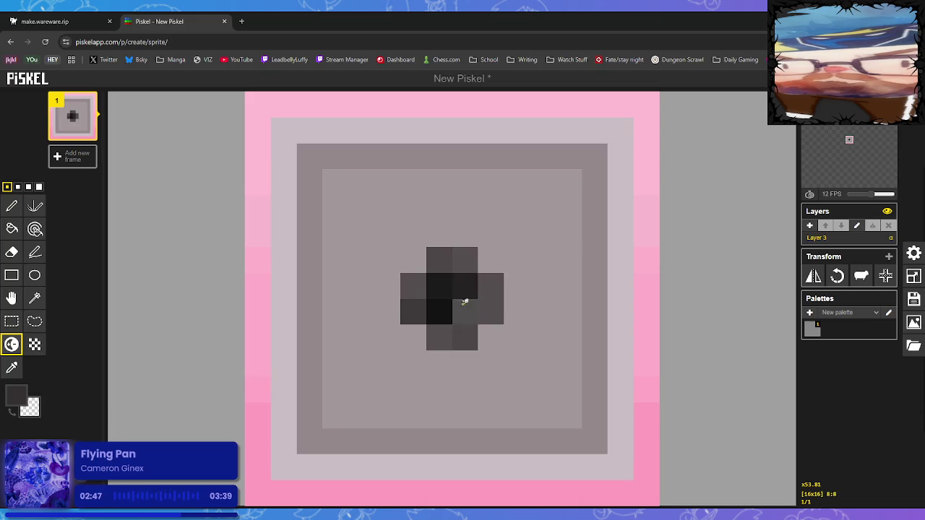
click(12, 368)
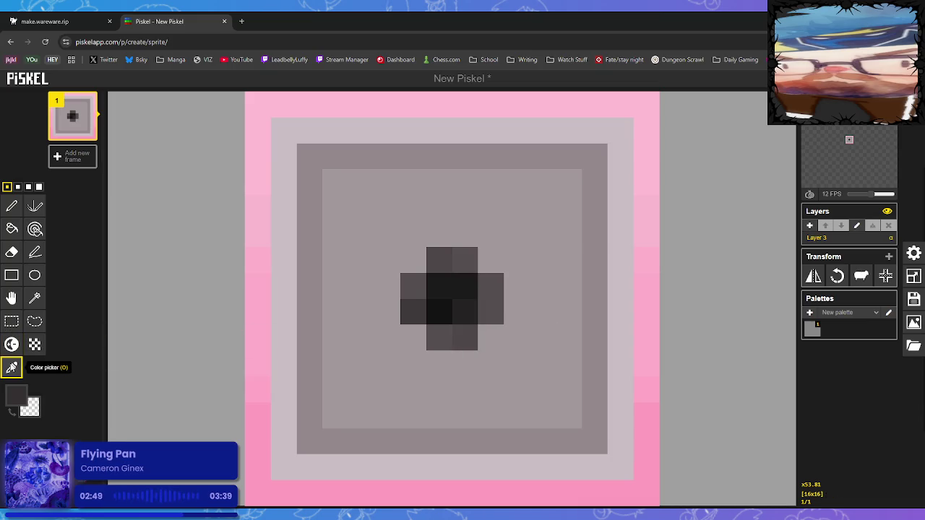
click(421, 286)
click(11, 206)
- Bring up the PNG export options, then return to WareWare and pick the tan tile
scroll(606, 334, down, 2)
scroll(607, 334, down, 1)
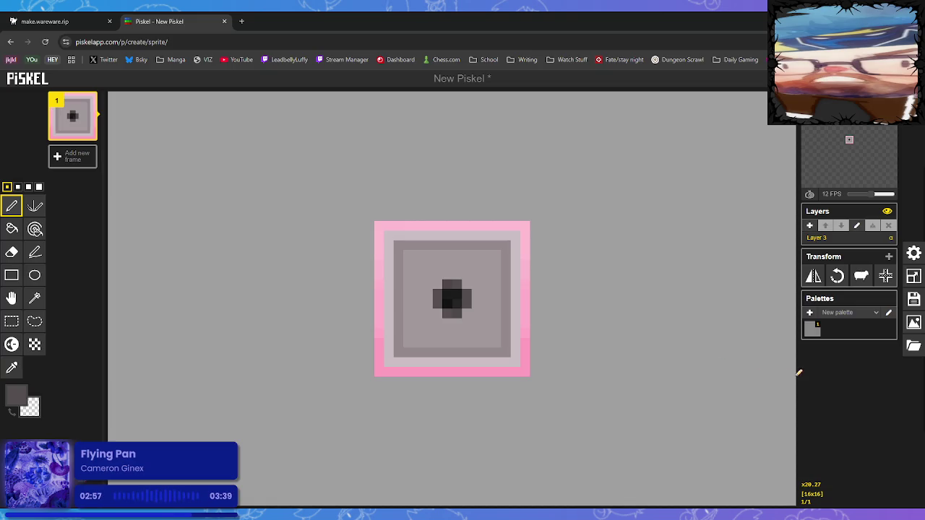
click(914, 323)
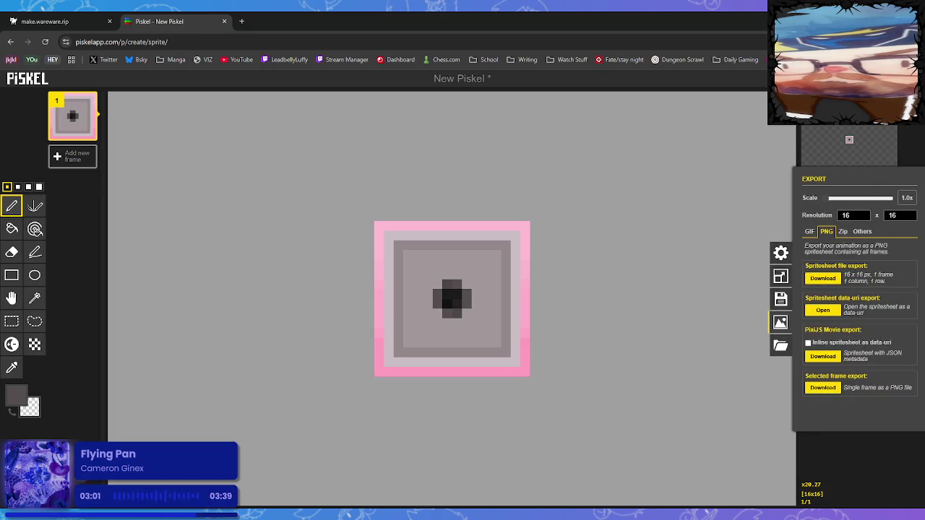
click(73, 20)
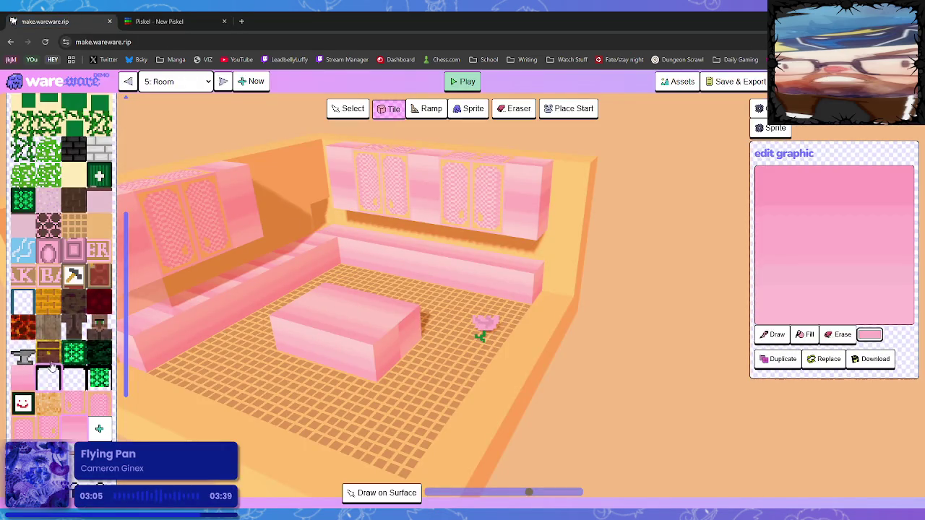
click(346, 227)
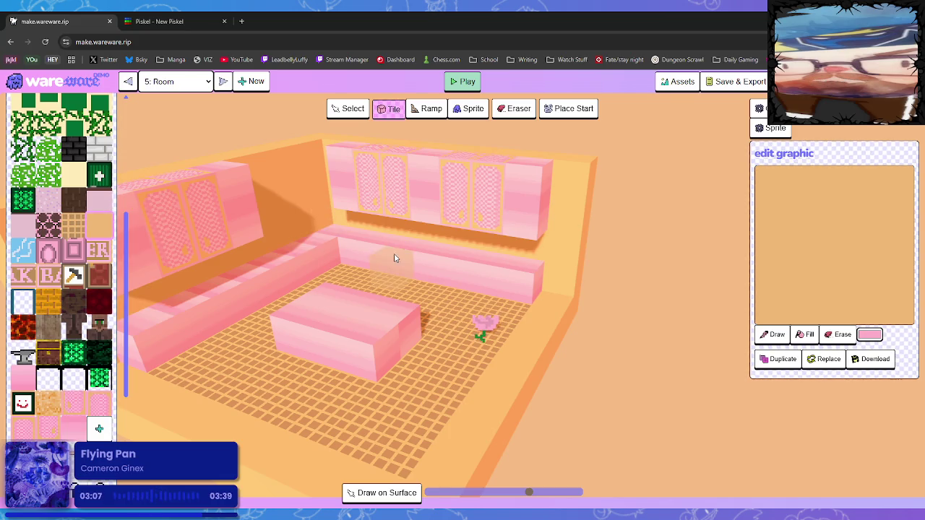
- Clear a gap in the pink counter and set the grey vent block into its corner
scroll(334, 245, up, 5)
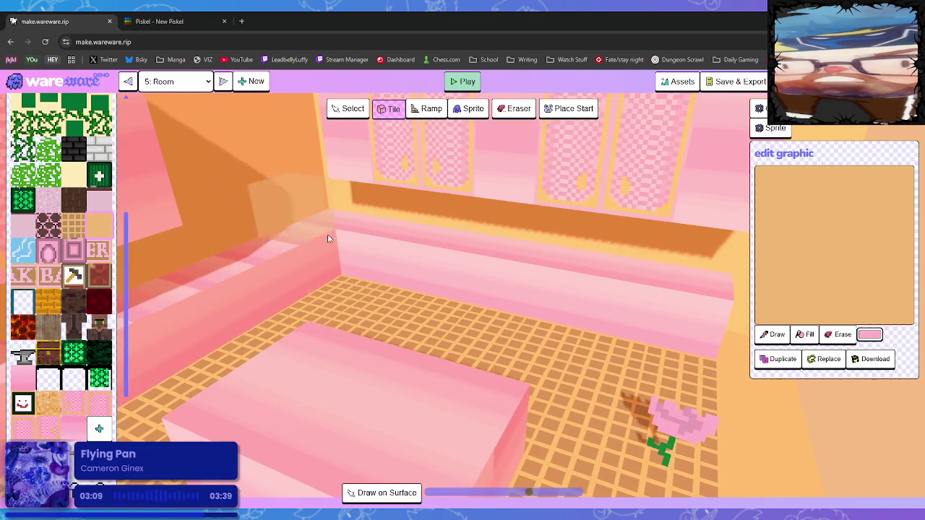
click(331, 239)
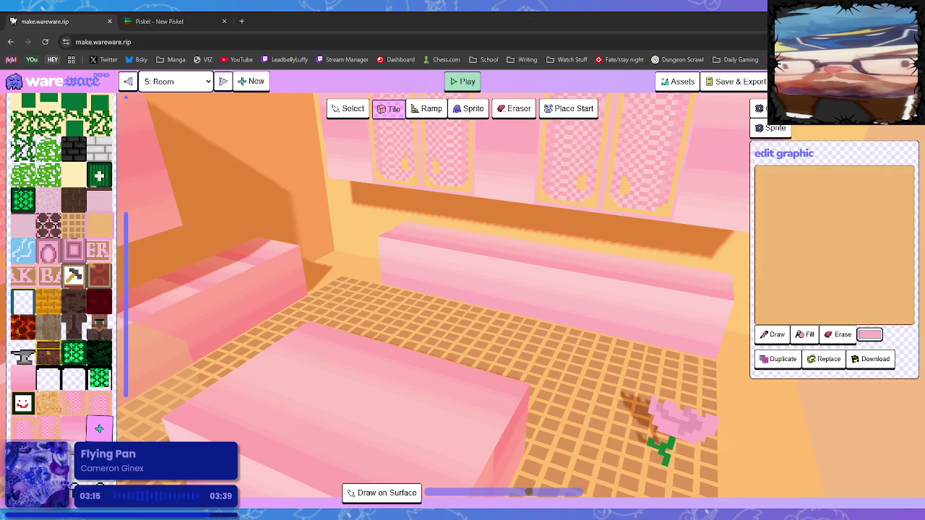
click(332, 254)
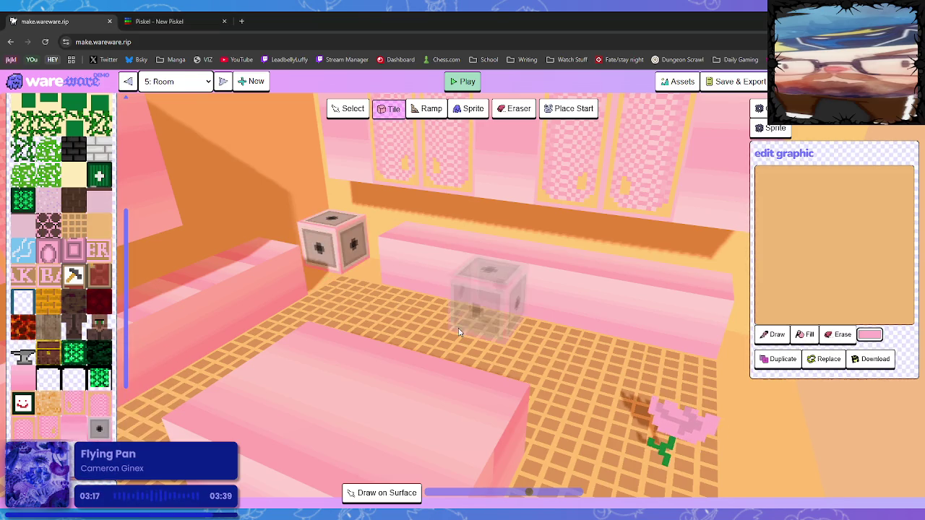
click(103, 410)
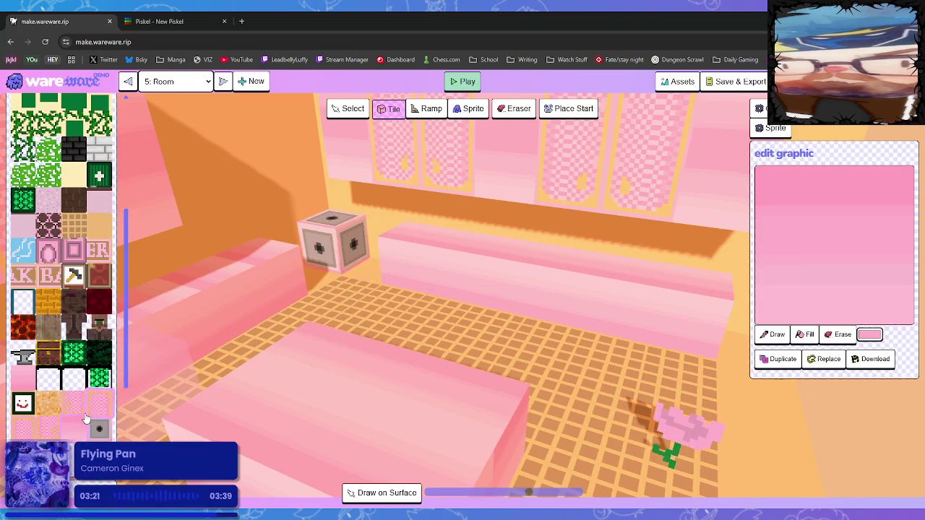
click(306, 248)
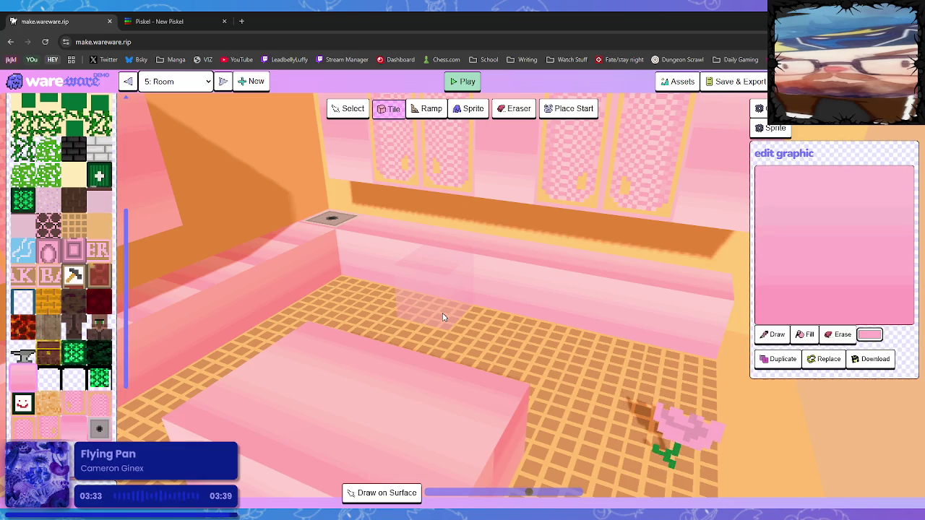
click(159, 21)
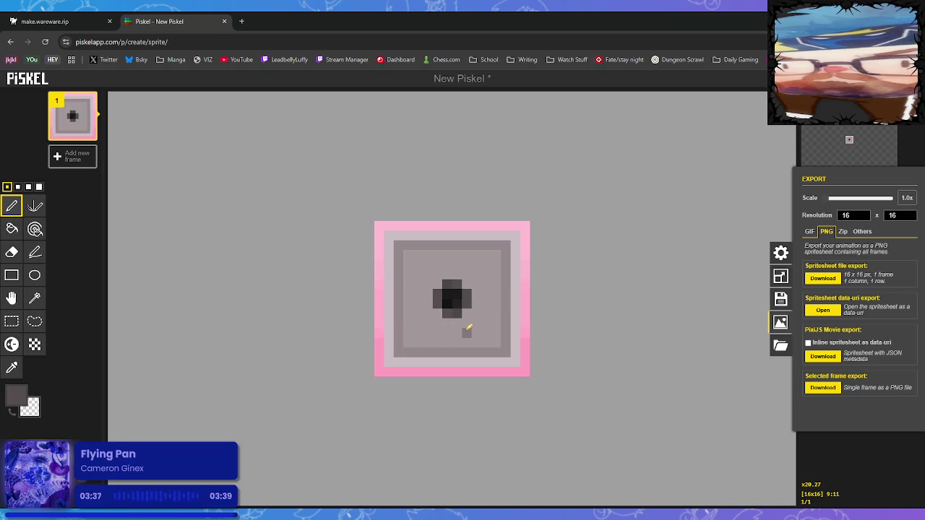
- Return to WareWare's Floor 1 and toggle play mode on and off
click(44, 21)
click(462, 82)
click(462, 81)
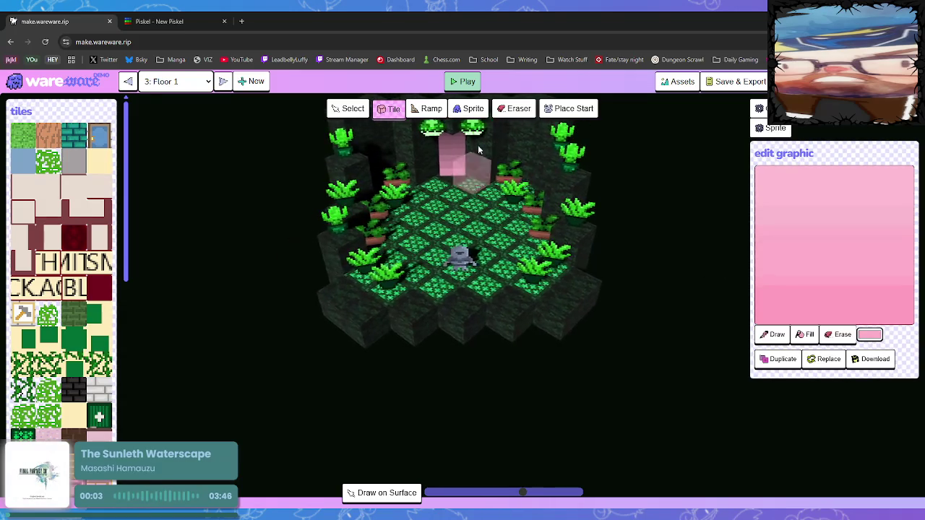
click(466, 81)
- Leave play mode and open the '5: Room' level from the floor list
click(463, 81)
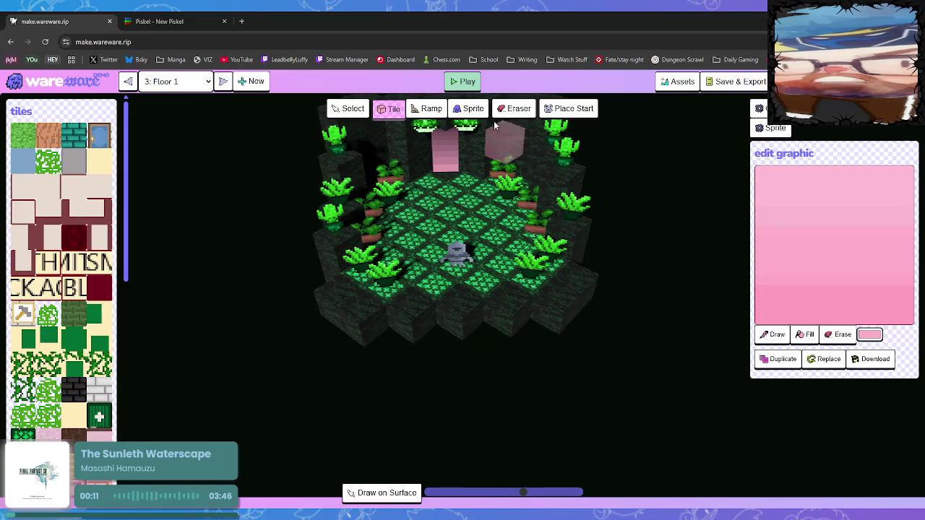
click(468, 81)
click(470, 82)
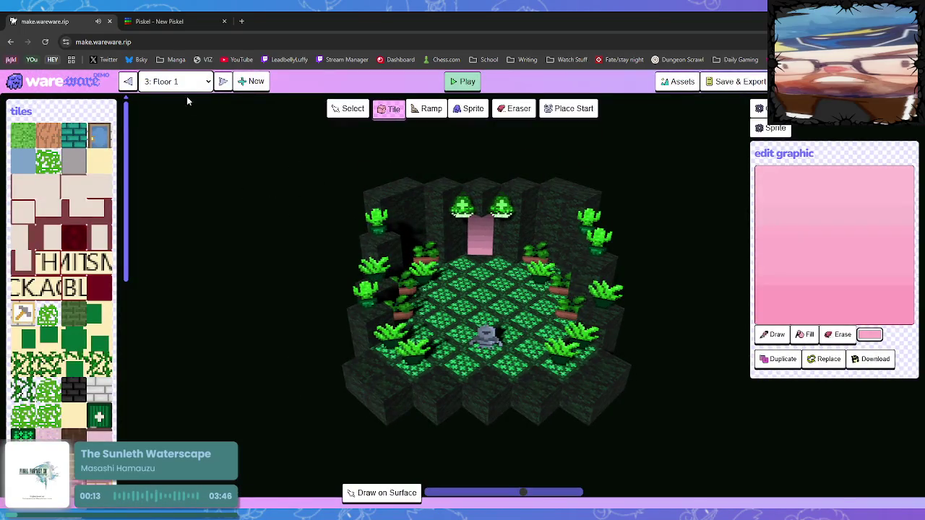
click(183, 173)
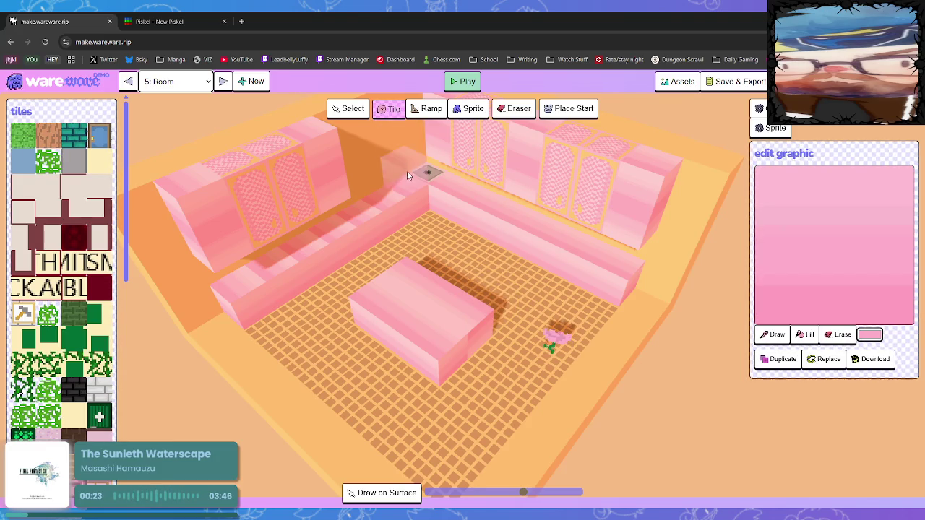
- Rotate the view and add checkered pink cabinet blocks along the upper back wall
key(q)
key(q)
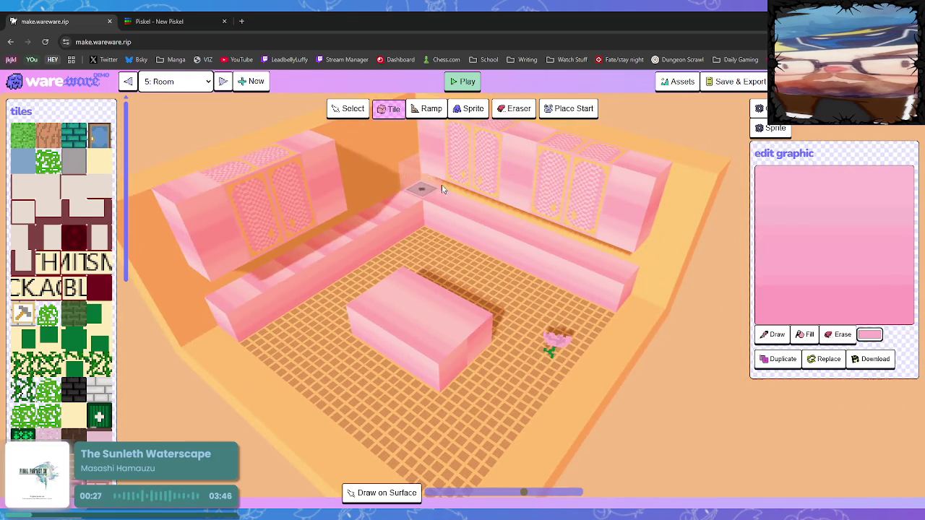
key(q)
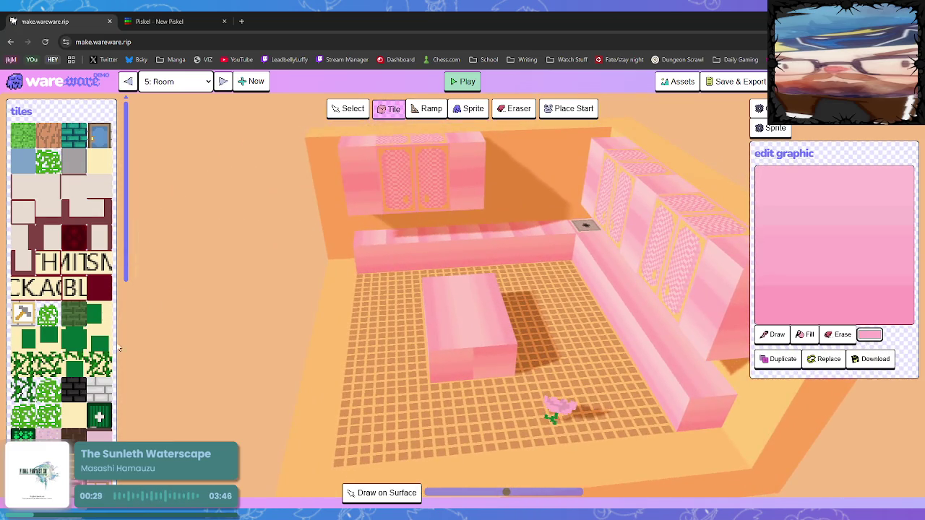
scroll(119, 341, down, 3)
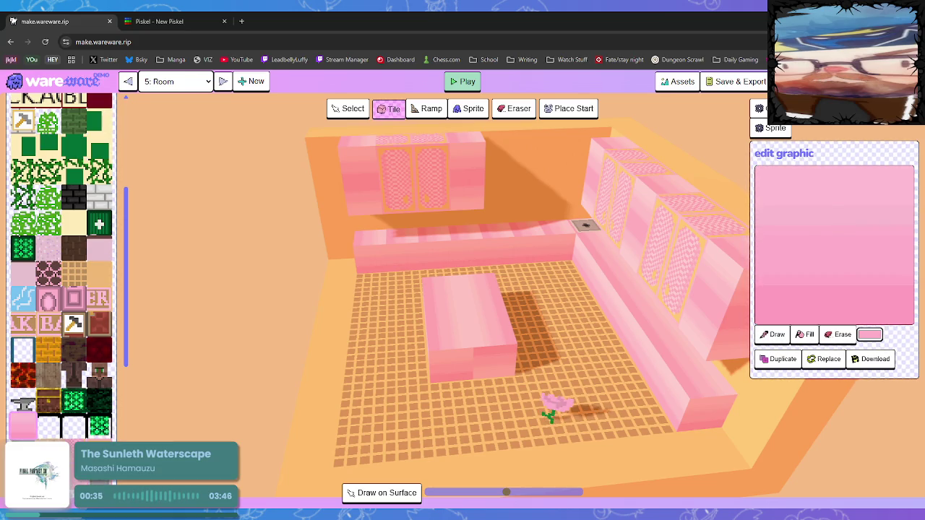
click(499, 191)
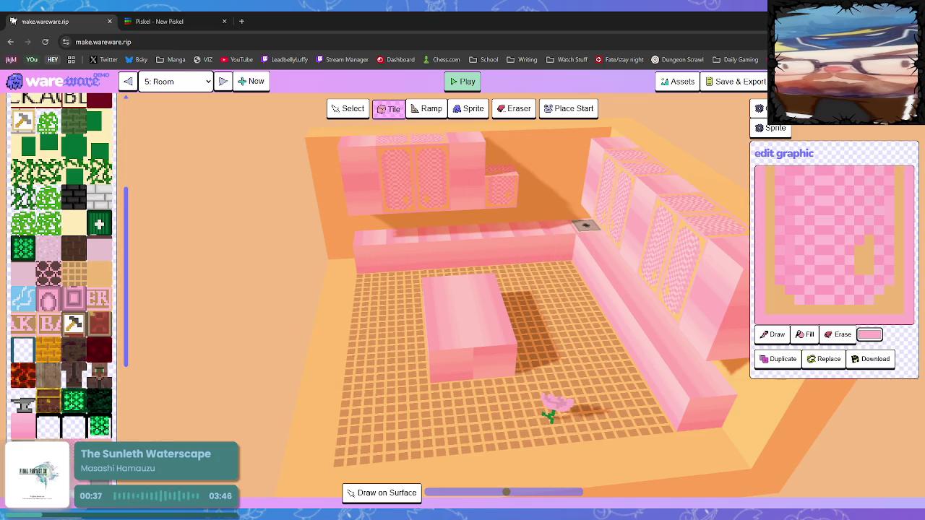
click(530, 190)
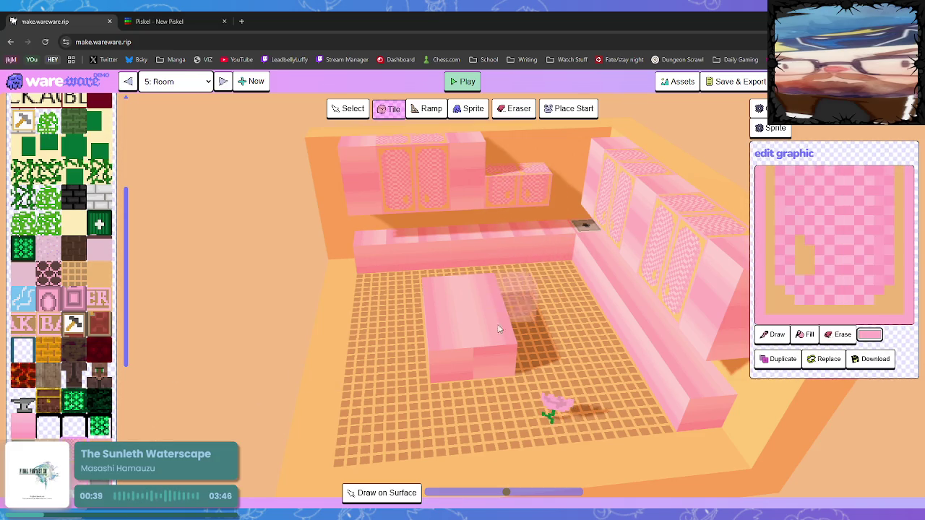
click(508, 154)
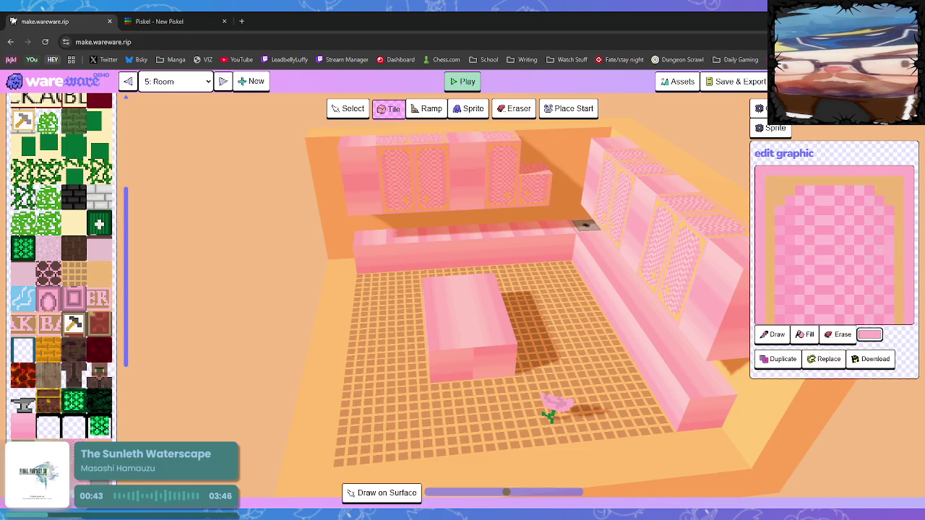
click(533, 161)
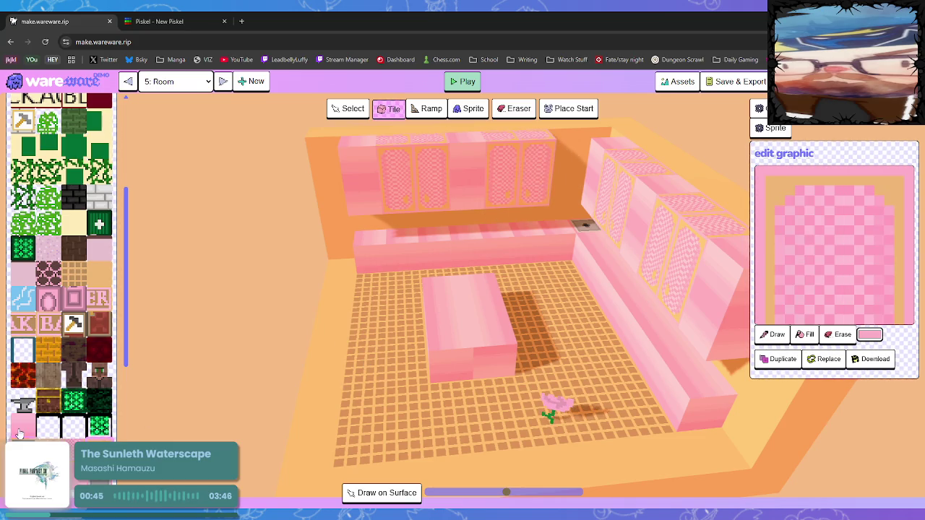
click(573, 156)
- Fill the corner gap above the counter with a plain pink block
click(22, 431)
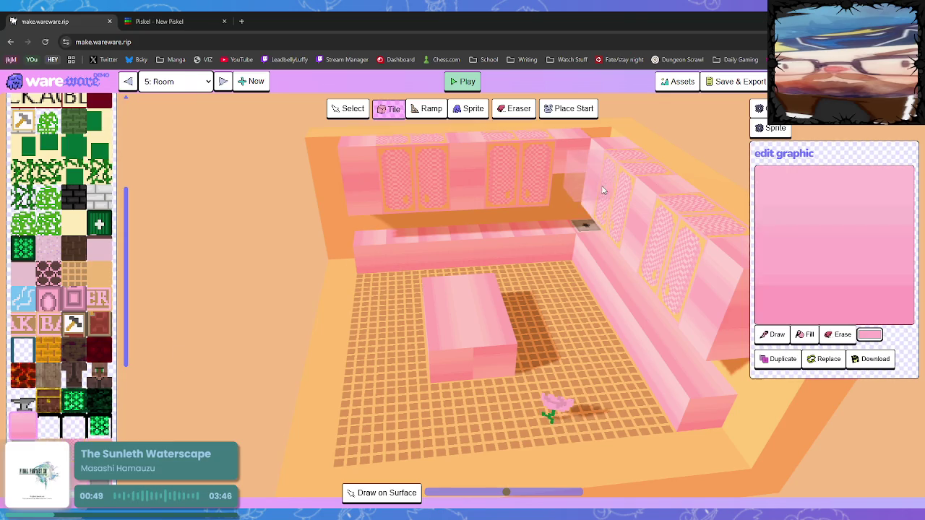
mouse_move(637, 224)
mouse_down()
mouse_move(682, 205)
mouse_move(640, 211)
mouse_up()
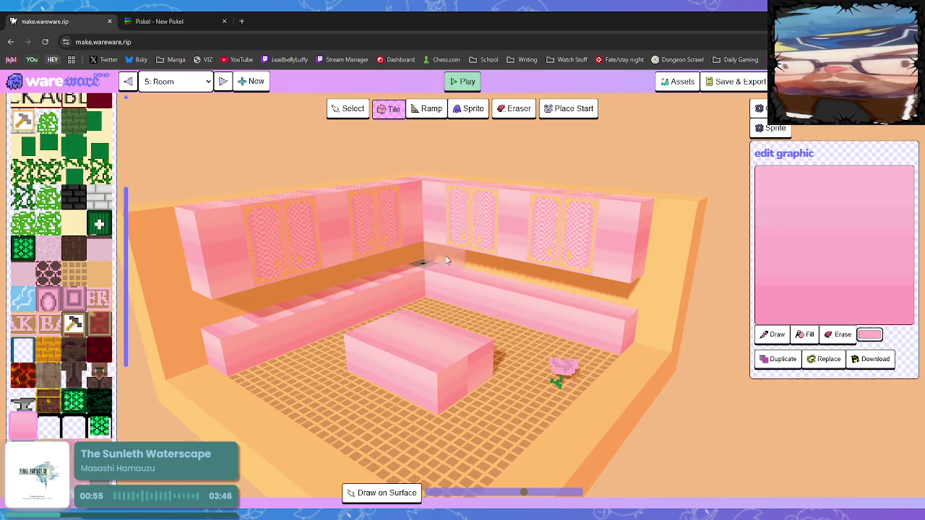
scroll(463, 249, up, 2)
scroll(464, 249, up, 1)
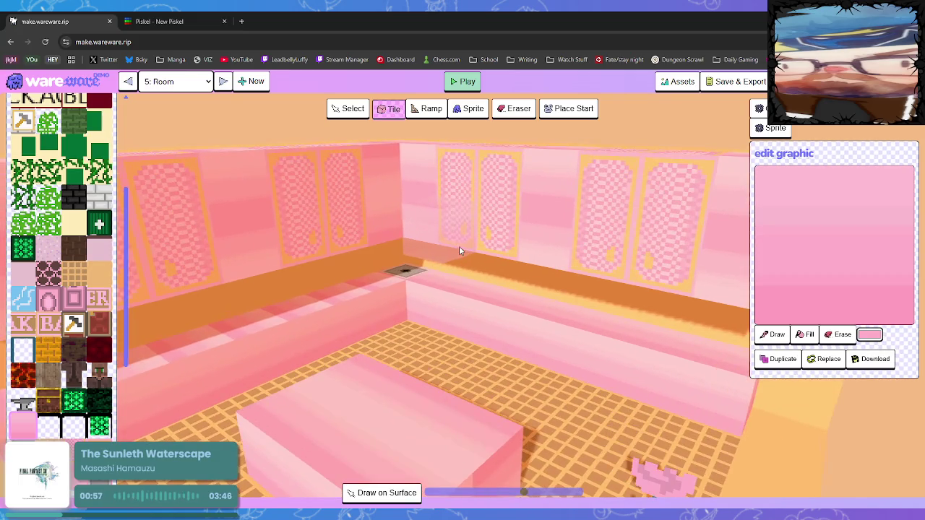
drag(451, 245, 306, 310)
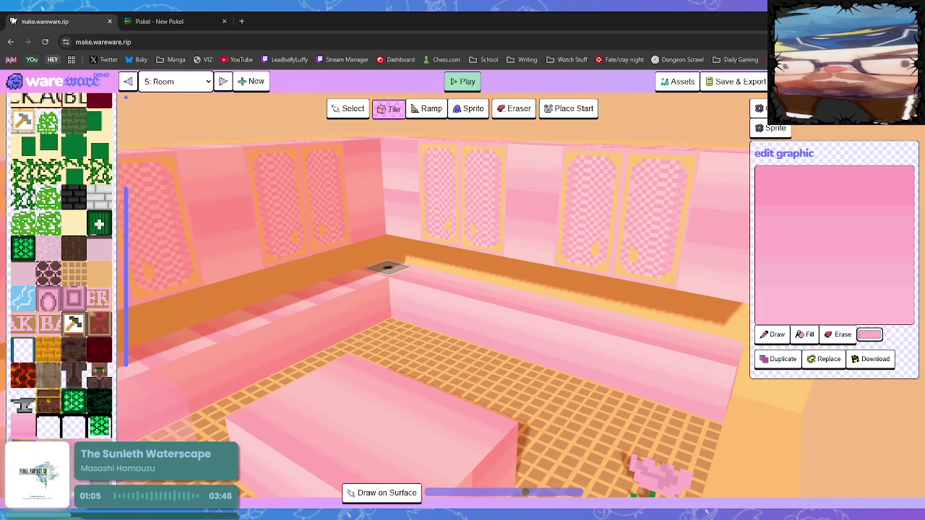
click(22, 427)
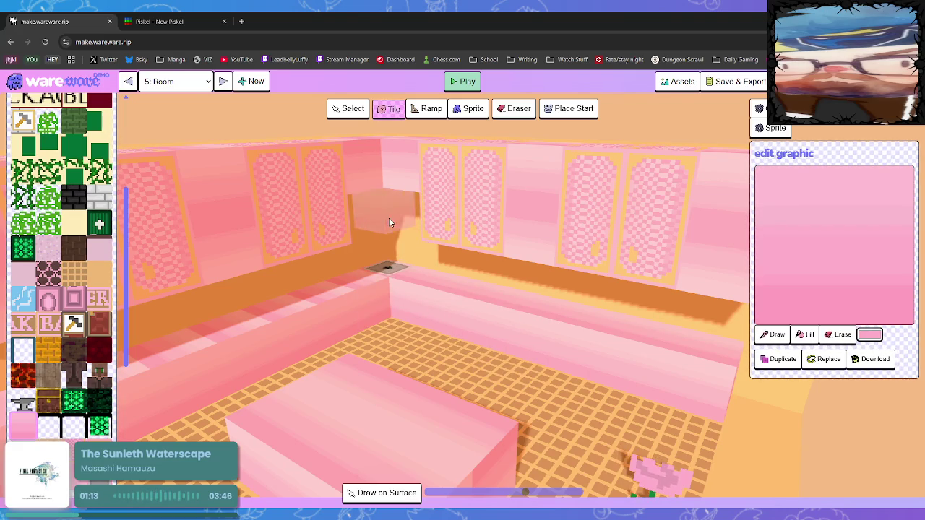
click(389, 219)
mouse_move(490, 314)
mouse_down()
mouse_move(479, 283)
mouse_move(489, 253)
mouse_up()
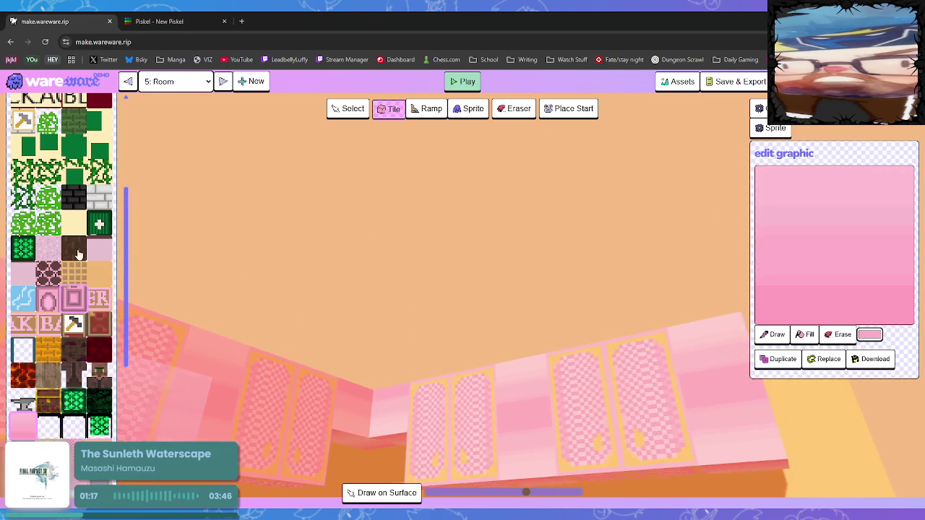
scroll(80, 304, up, 5)
- Hang the lantern sprite on the wall above the vent, then close Piskel's export drawer
scroll(83, 296, down, 10)
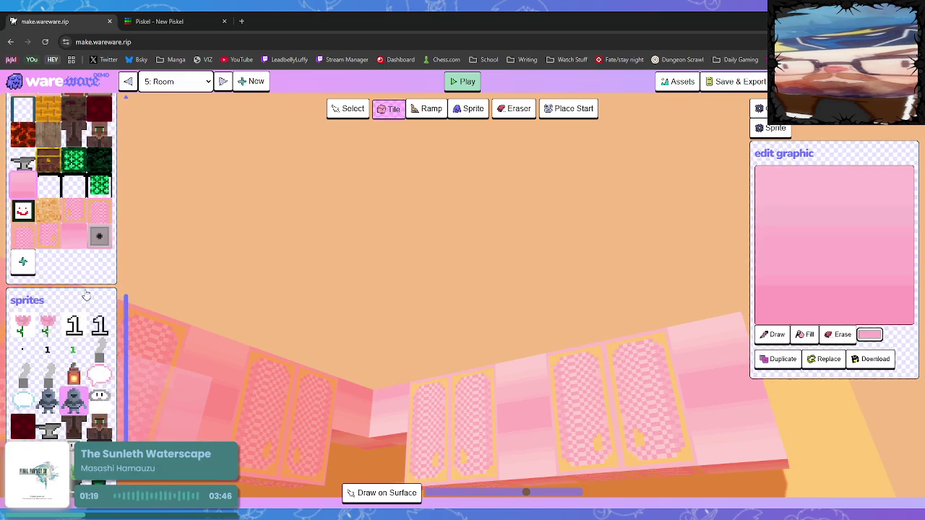
click(73, 375)
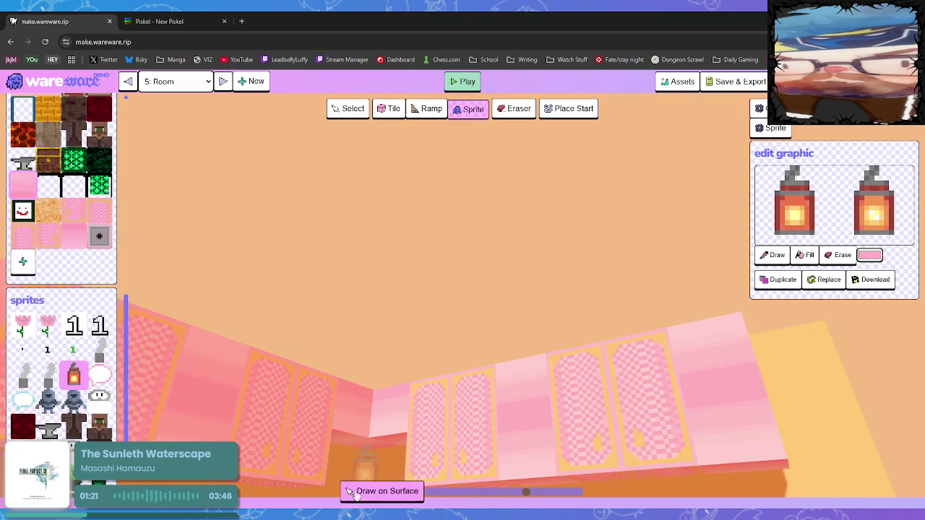
click(365, 475)
mouse_move(376, 466)
mouse_down()
mouse_move(395, 457)
mouse_move(385, 506)
mouse_move(361, 509)
mouse_up()
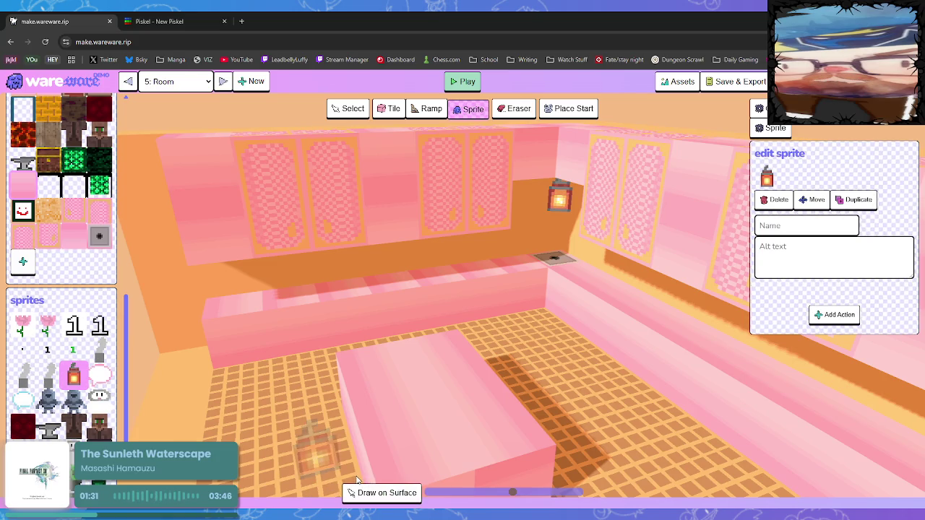
drag(386, 419, 401, 415)
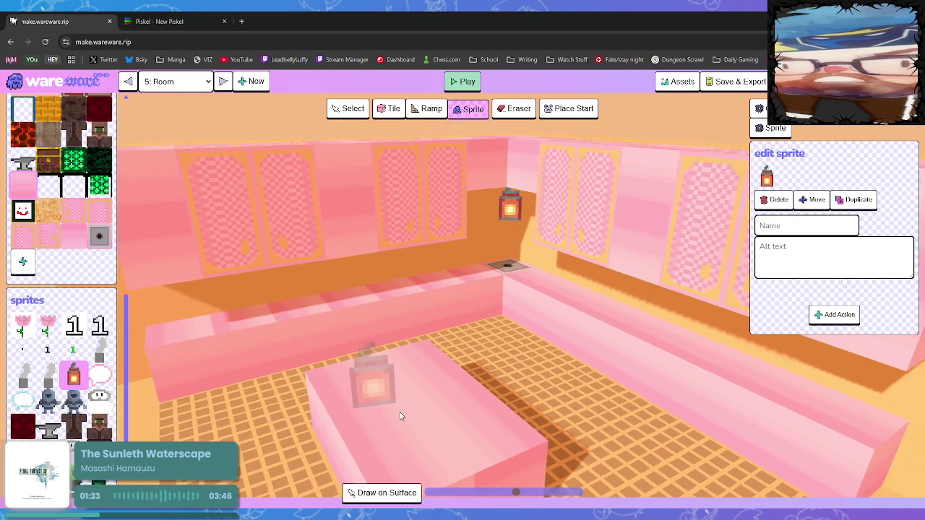
key(e)
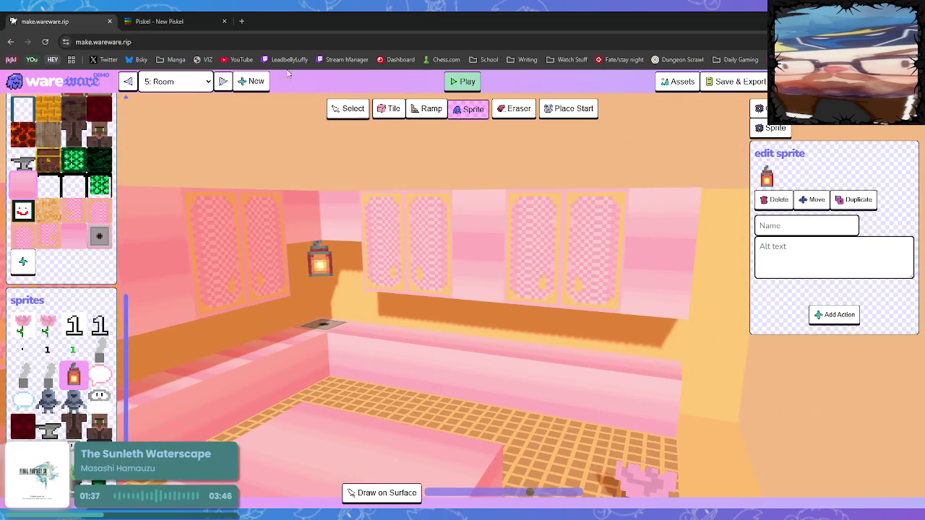
click(189, 20)
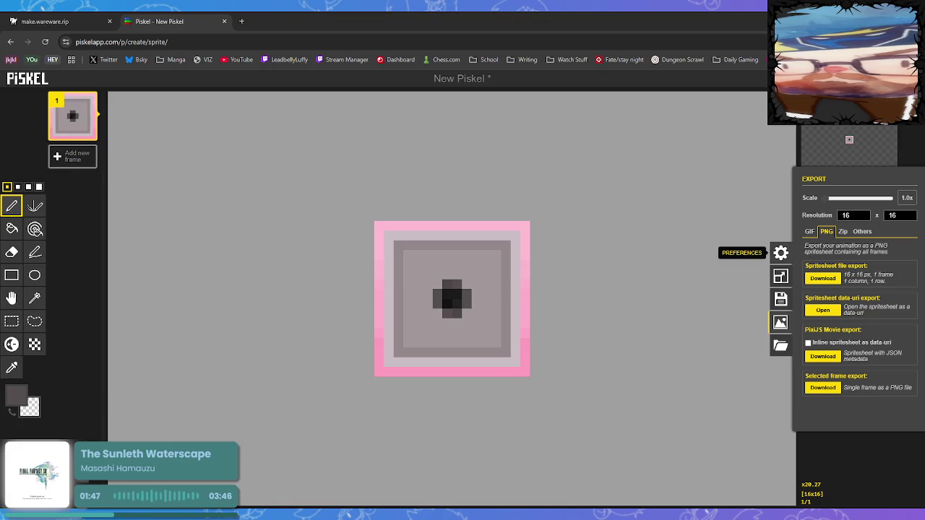
click(742, 279)
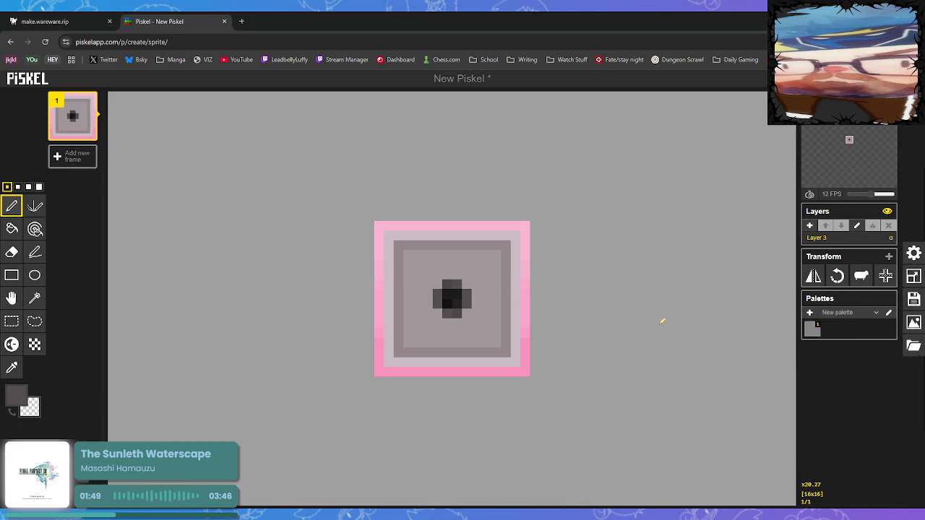
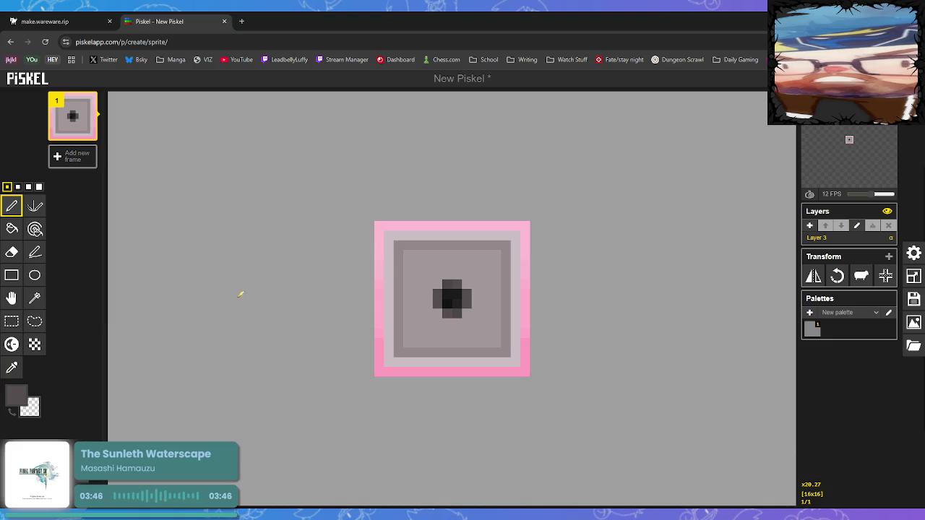
- Switch from Piskel to the make.wareware.rip browser tab with the wareware room editor
click(38, 24)
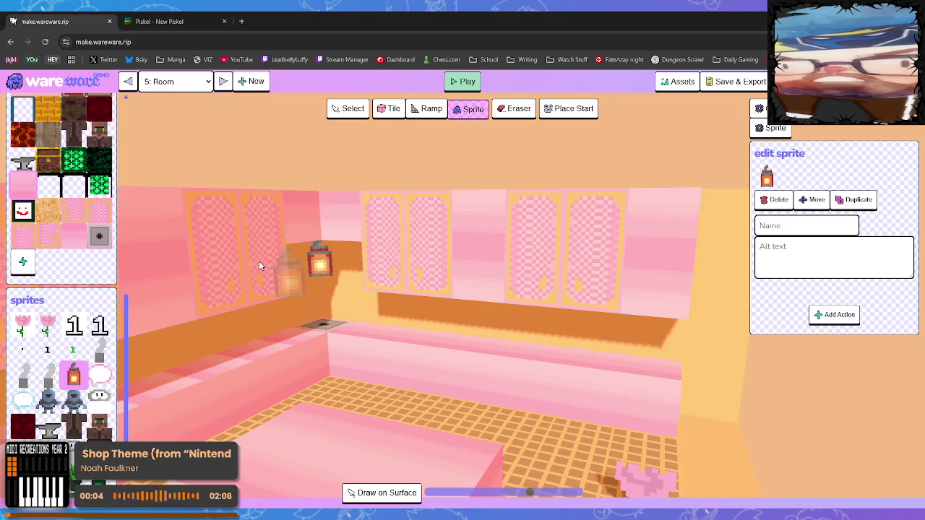
- Fly the camera across Room 5 and in toward the lantern on the corner wall
key(a)
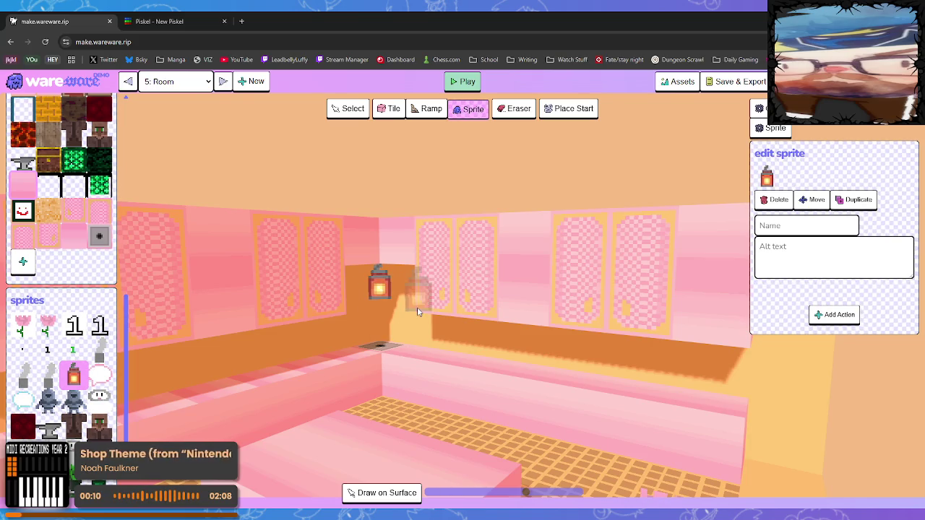
key(w)
key(w)
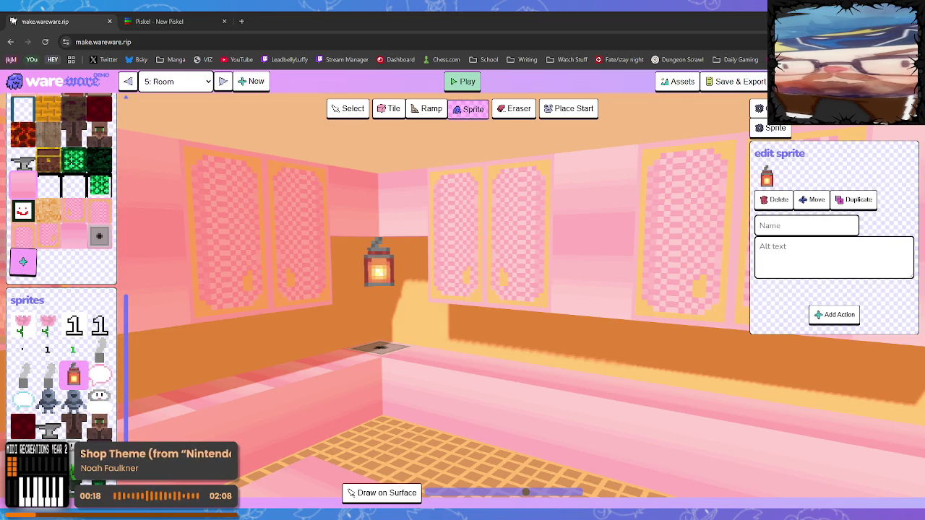
- Pick the pink wall tile, set the player start on the shop floor, and test-play the room
key(t)
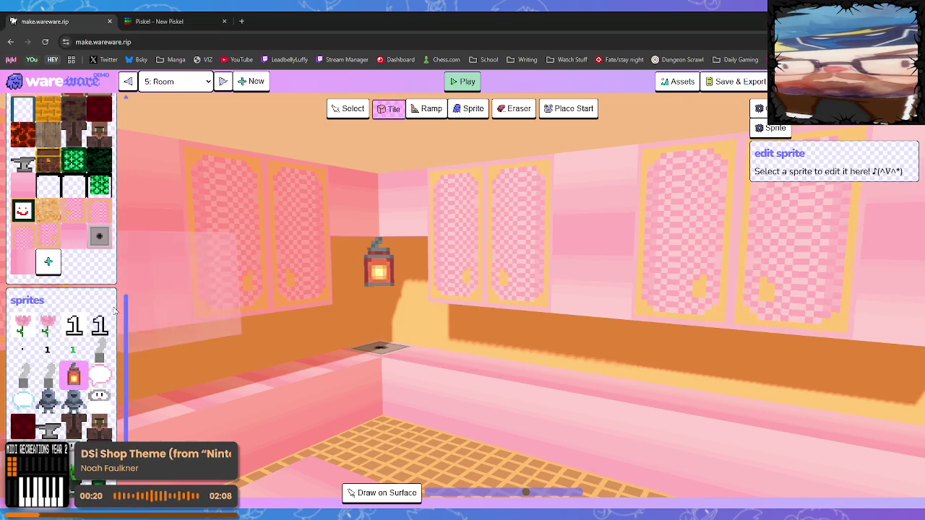
click(289, 267)
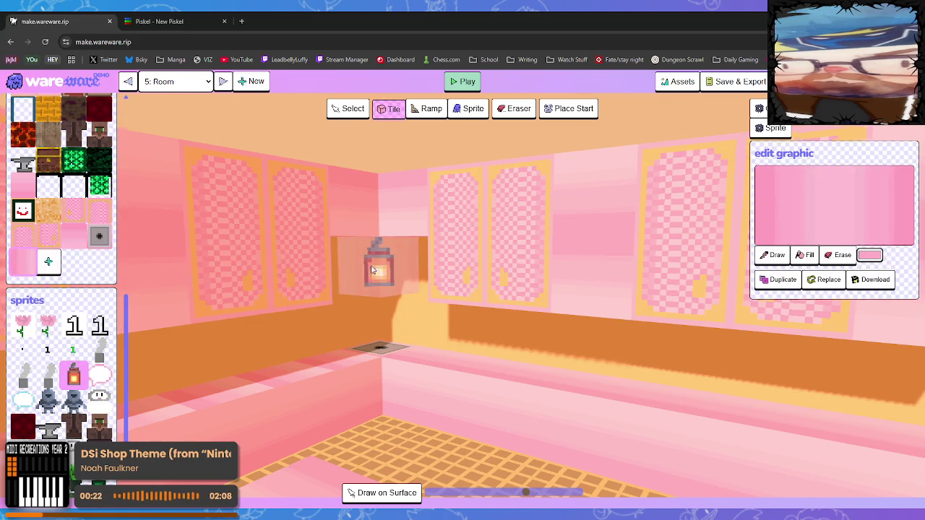
key(w)
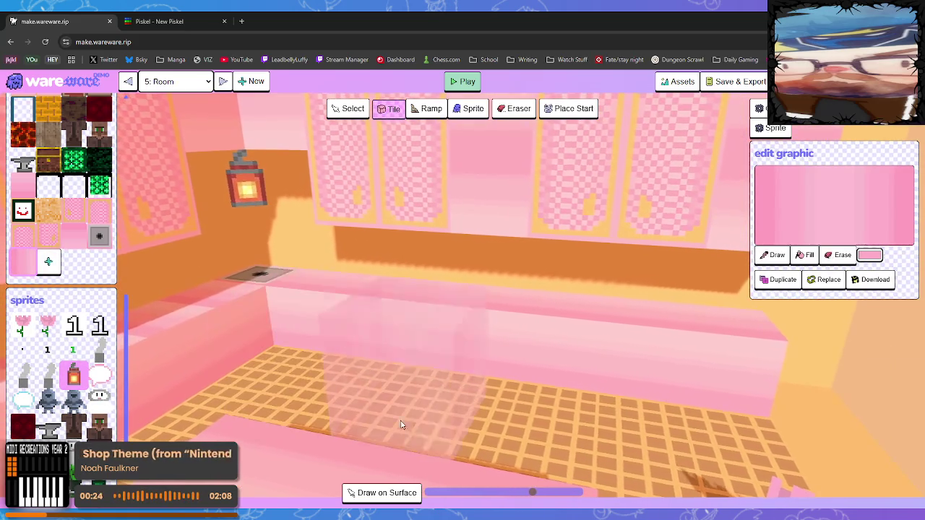
click(571, 110)
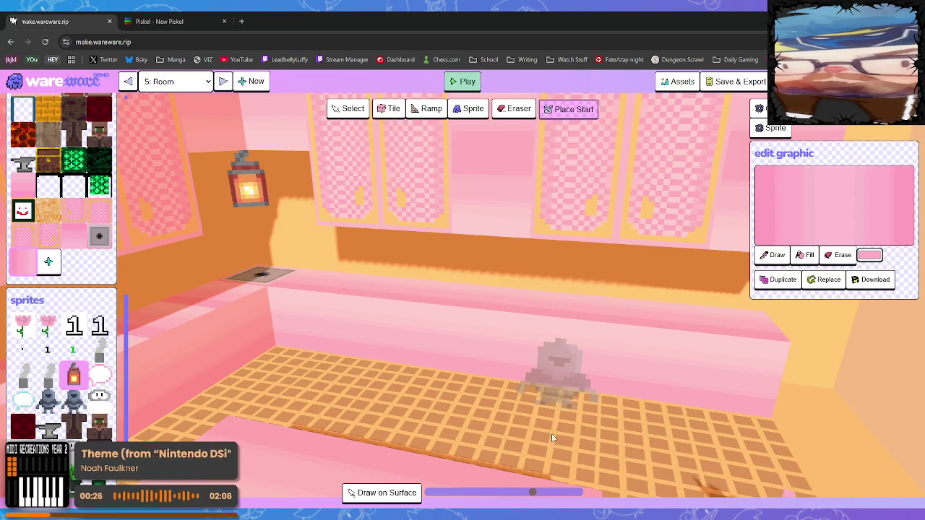
click(549, 387)
click(454, 82)
click(454, 81)
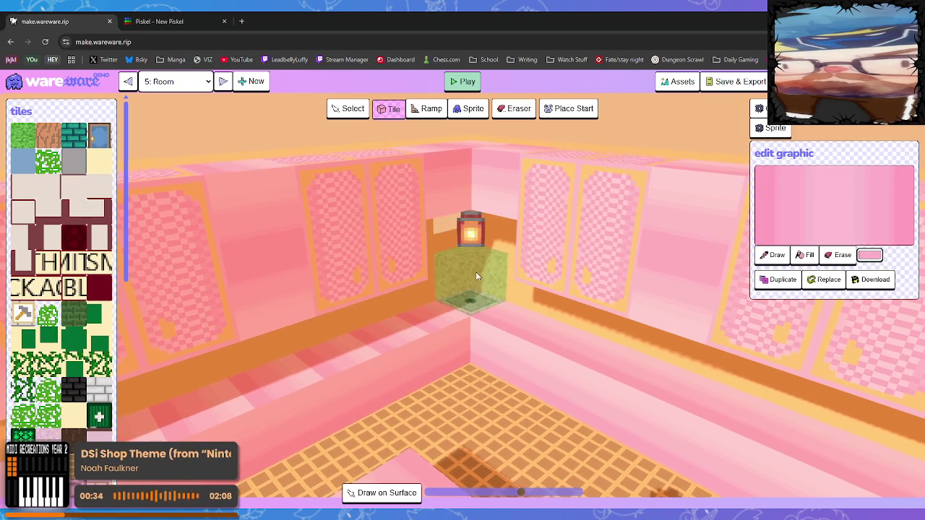
- Orbit toward the pink wall blocks and place a new pink tile beside the right wall
scroll(467, 323, down, 5)
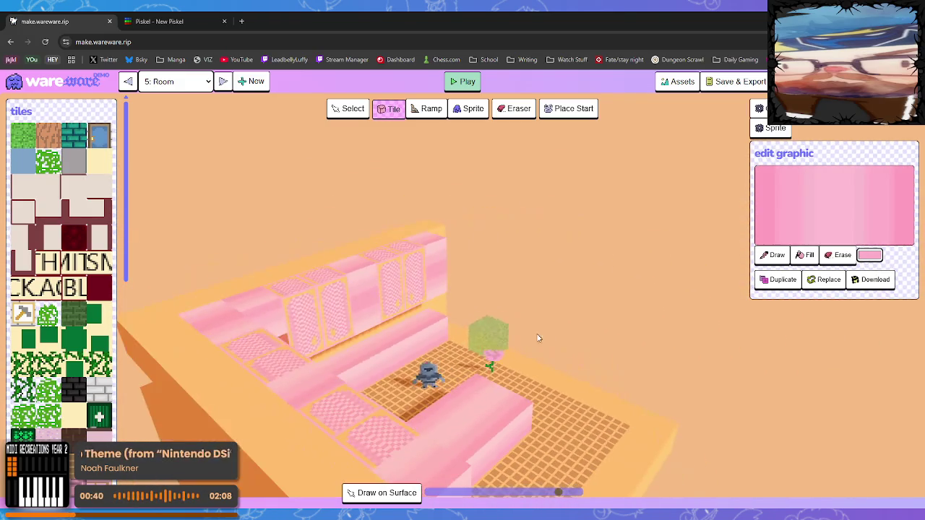
scroll(329, 376, up, 5)
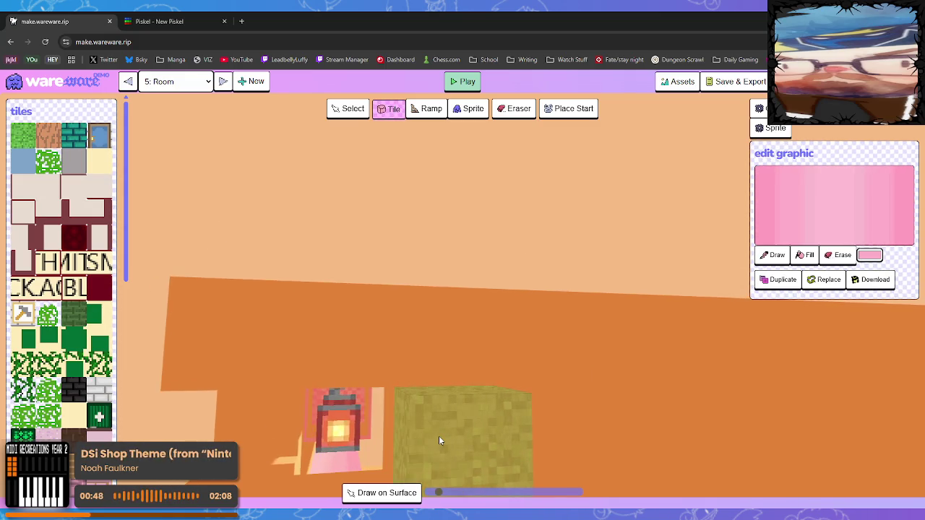
scroll(61, 267, down, 3)
scroll(43, 239, down, 4)
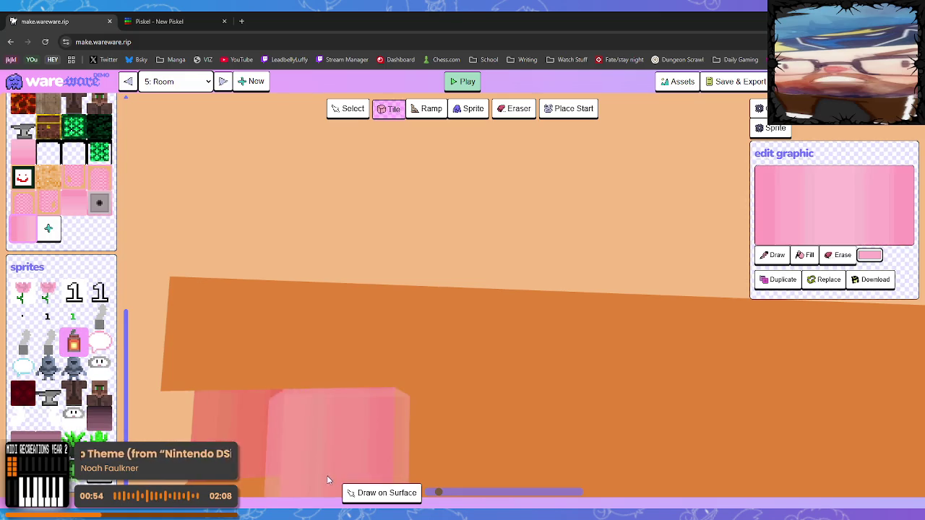
scroll(276, 438, down, 5)
scroll(267, 405, up, 5)
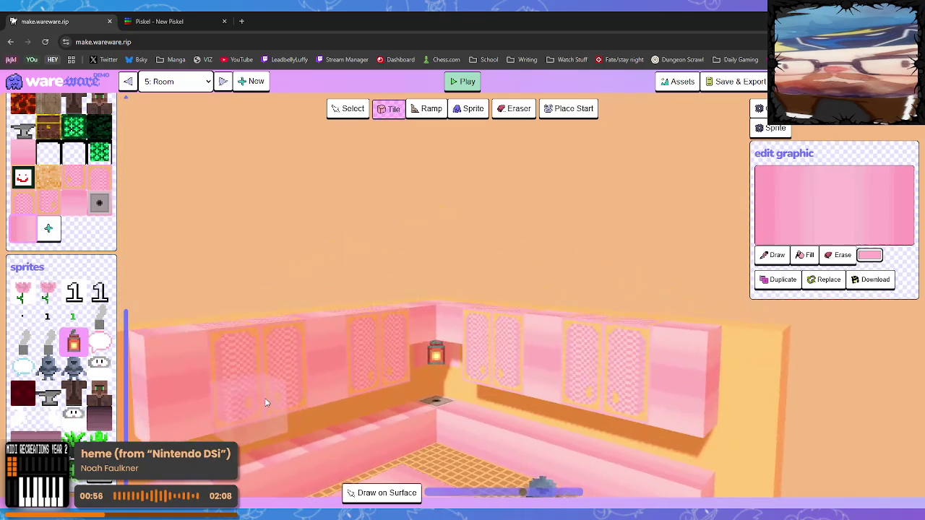
scroll(217, 371, down, 5)
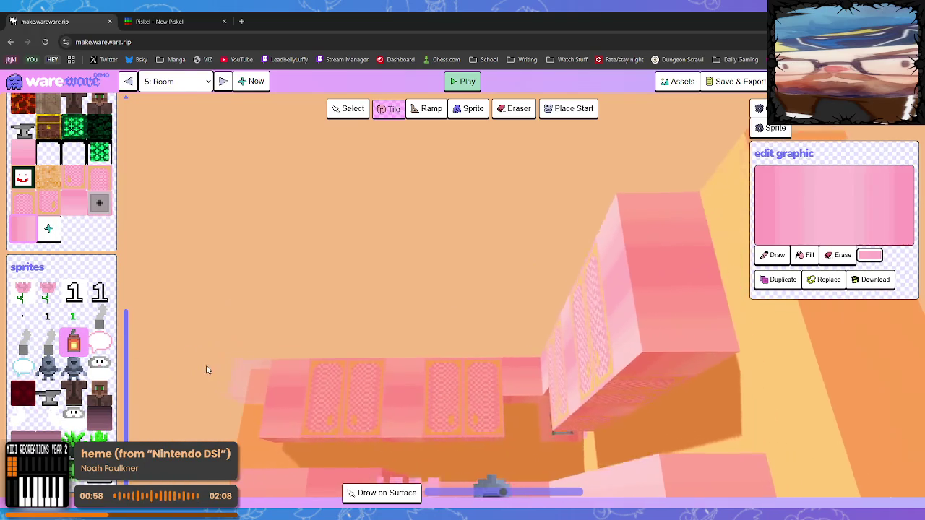
scroll(353, 418, up, 5)
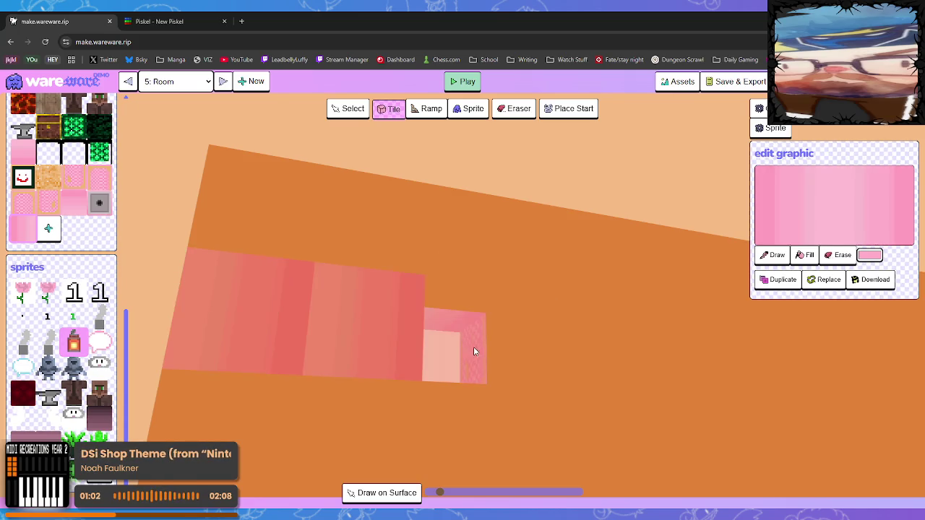
mouse_move(495, 355)
mouse_down()
mouse_move(357, 350)
mouse_move(405, 361)
mouse_up()
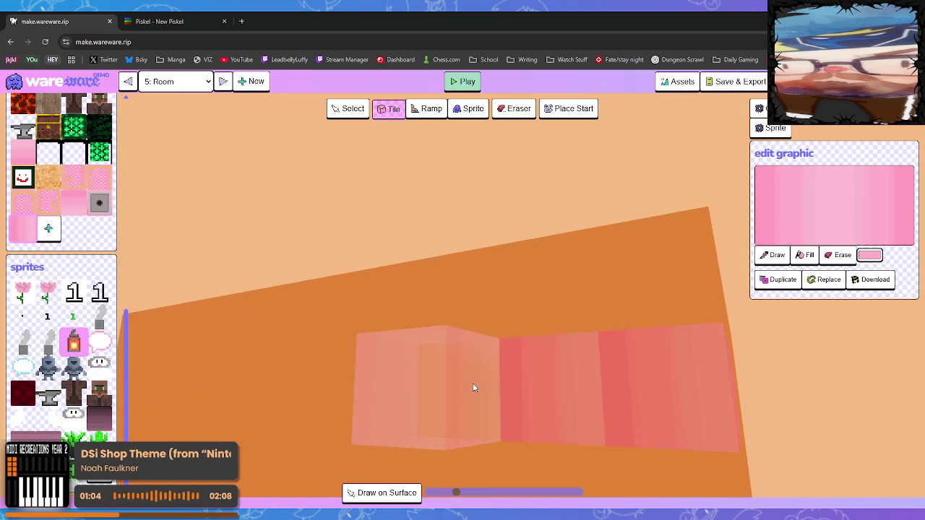
click(464, 389)
scroll(352, 426, down, 5)
- Orbit around the room to inspect the back wall, lantern corner and floor blocks
drag(351, 425, 348, 357)
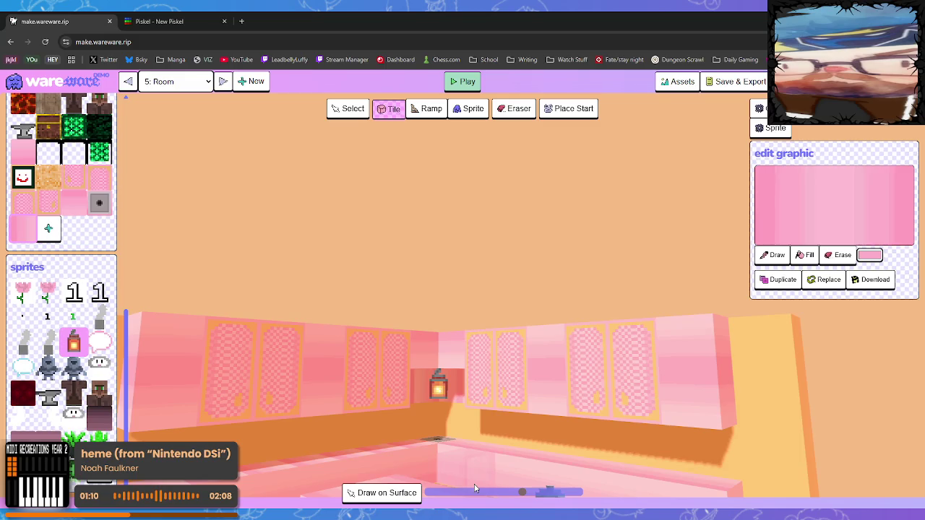
mouse_move(388, 438)
mouse_down()
mouse_move(456, 448)
mouse_move(360, 396)
mouse_move(343, 418)
mouse_up()
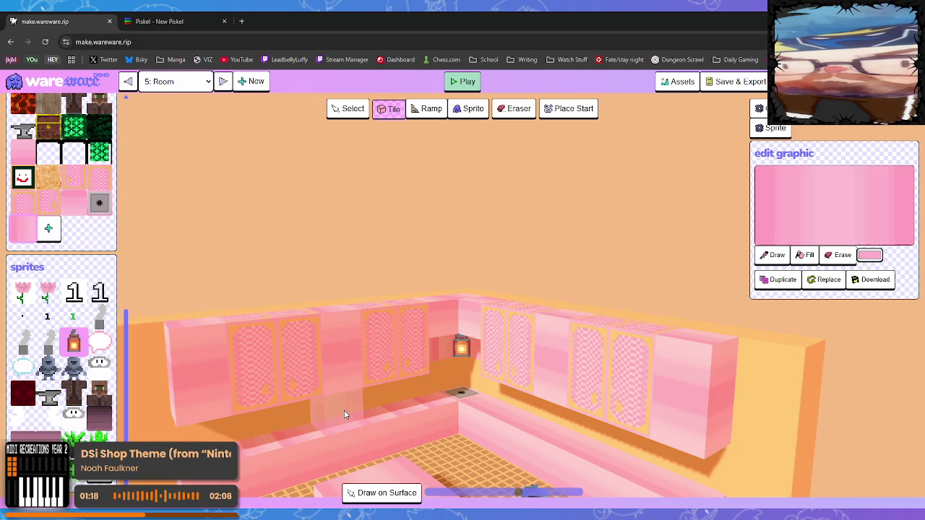
mouse_move(345, 415)
mouse_down()
mouse_move(377, 385)
mouse_move(440, 438)
mouse_move(453, 418)
mouse_up()
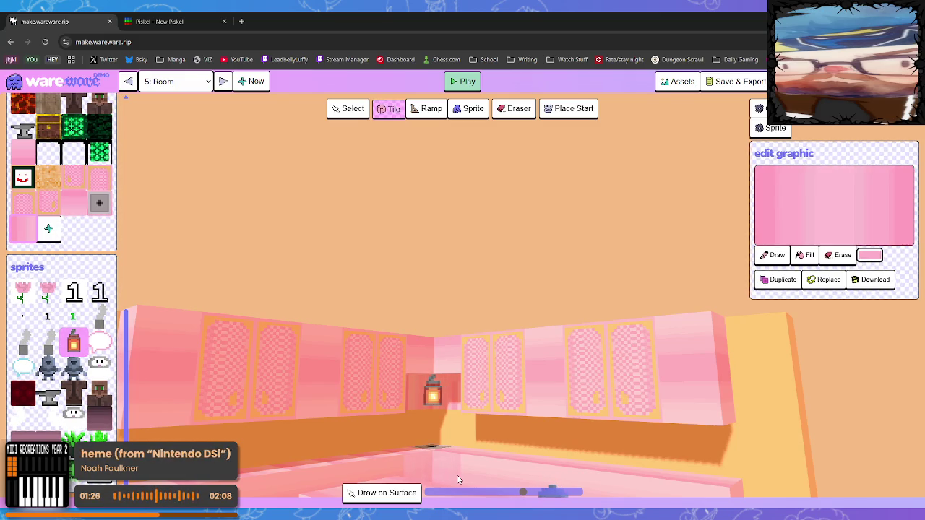
mouse_move(325, 435)
mouse_down()
mouse_move(454, 432)
mouse_move(321, 434)
mouse_move(380, 422)
mouse_move(587, 444)
mouse_move(467, 455)
mouse_move(496, 456)
mouse_up()
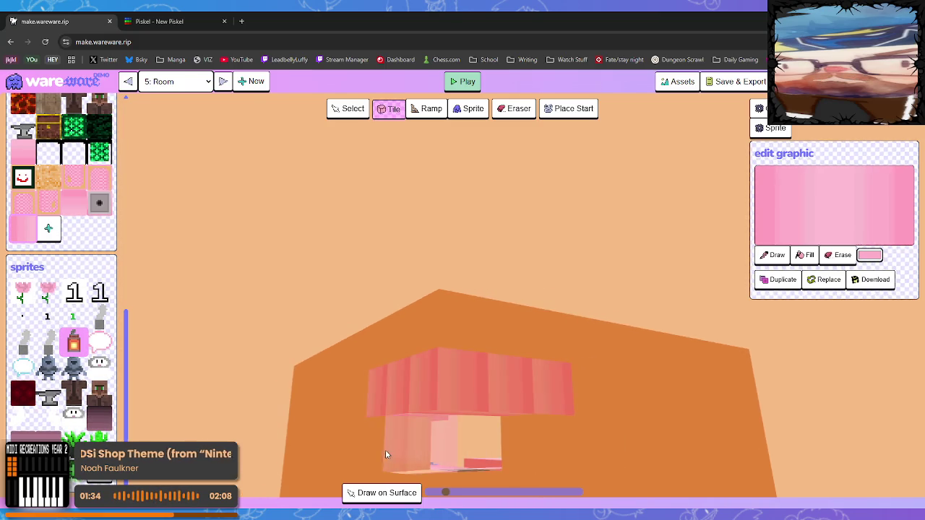
mouse_move(409, 459)
mouse_down()
mouse_move(548, 457)
mouse_move(480, 467)
mouse_move(275, 458)
mouse_move(388, 465)
mouse_move(262, 473)
mouse_move(260, 484)
mouse_up()
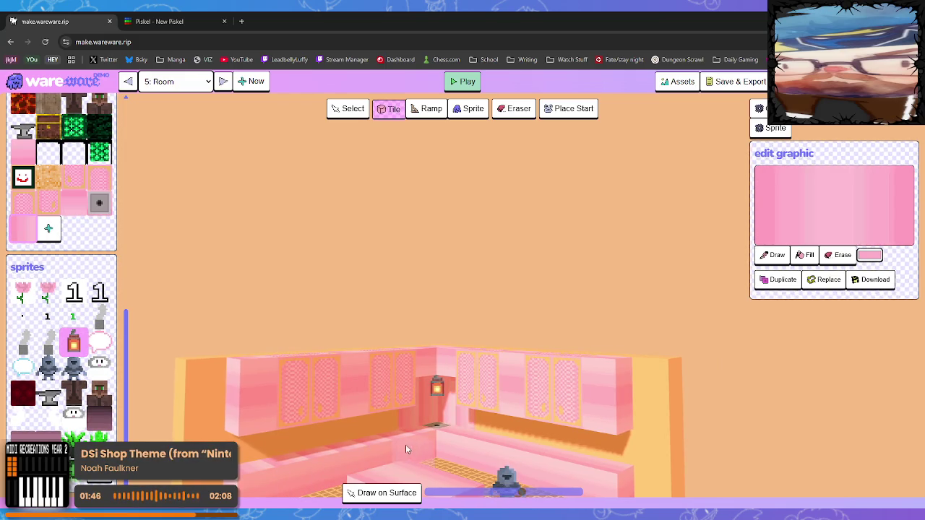
mouse_move(412, 446)
mouse_down()
mouse_move(423, 430)
mouse_move(374, 424)
mouse_move(353, 438)
mouse_move(413, 451)
mouse_move(440, 441)
mouse_move(430, 429)
mouse_up()
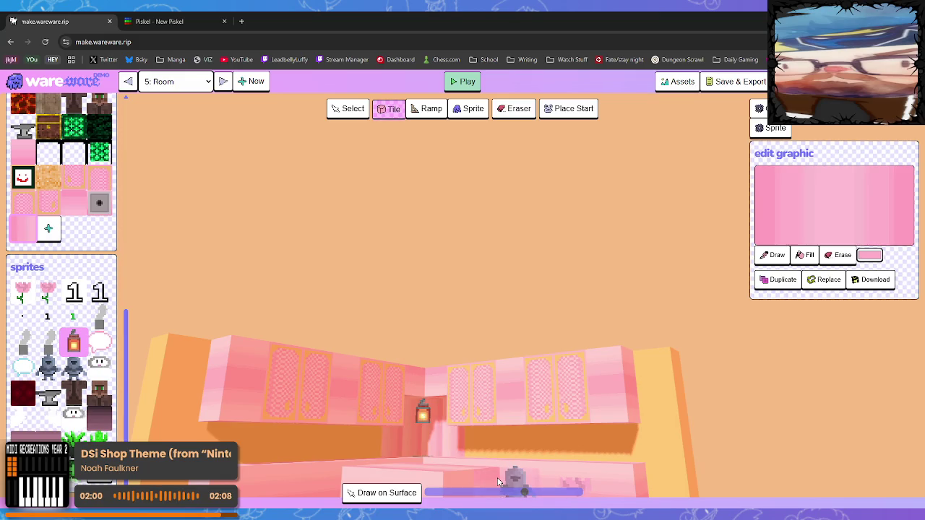
mouse_move(496, 477)
mouse_down()
mouse_move(476, 447)
mouse_move(459, 452)
mouse_up()
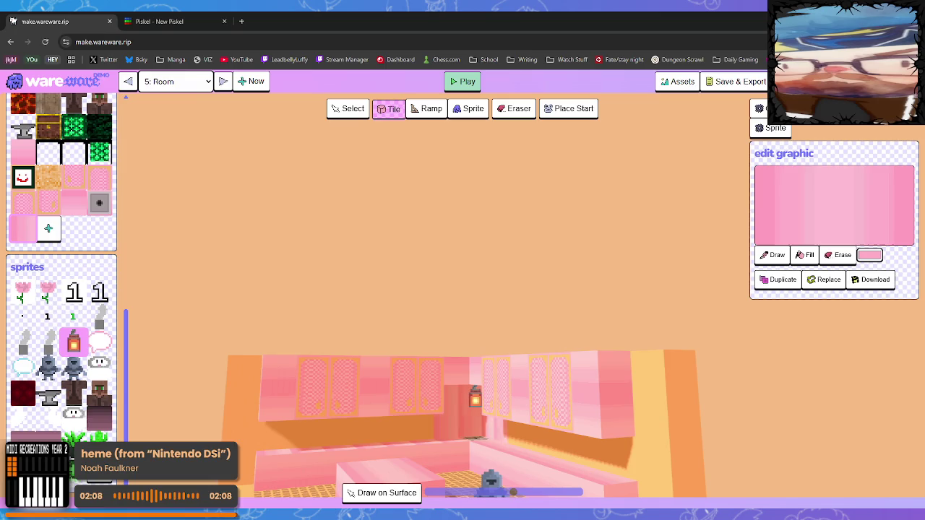
- Load the plain tan tile graphic into the edit graphic panel and switch to the image editor
scroll(72, 303, up, 10)
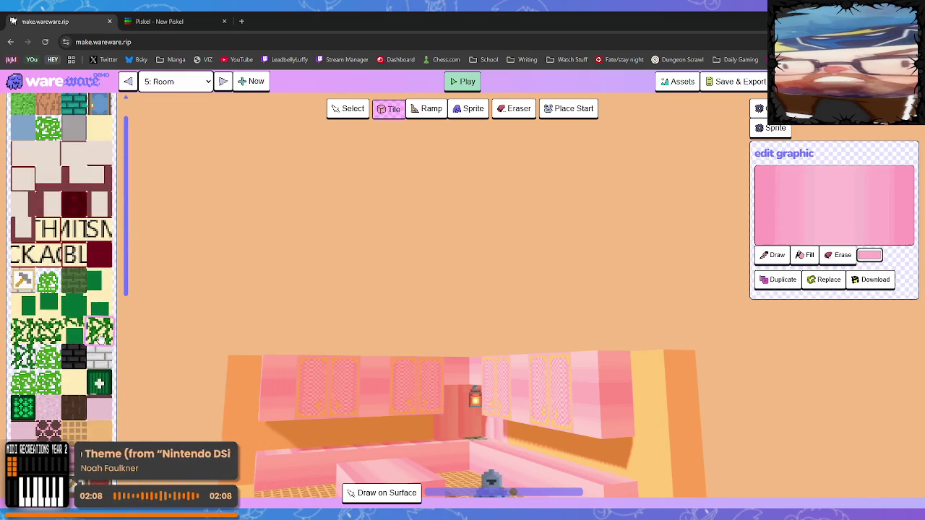
click(100, 426)
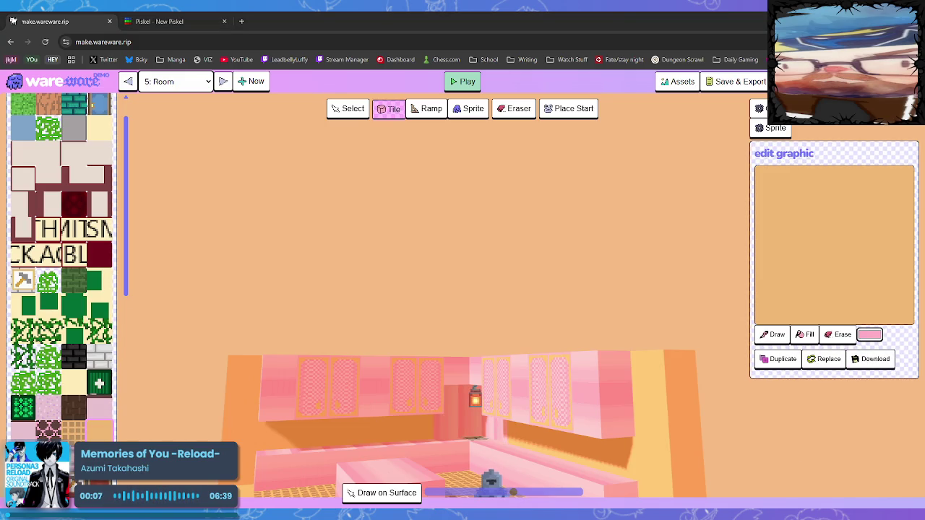
key(alt+Tab)
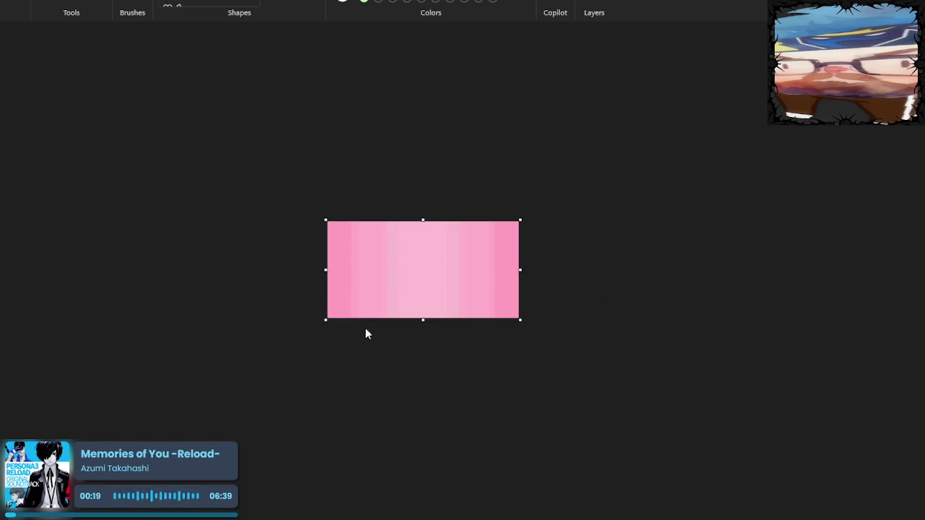
- Paste a darker tan square over the strip's right half, leaving light tan on the left
key(ctrl+v)
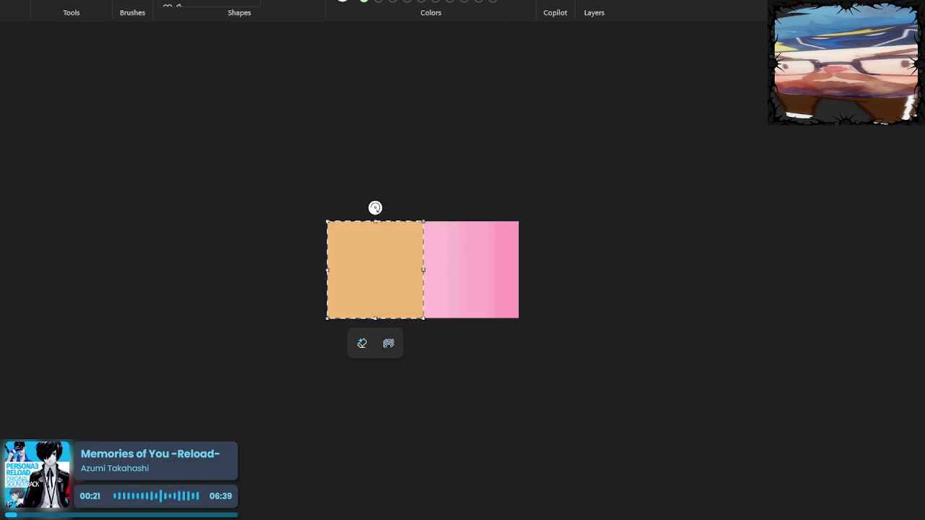
drag(399, 304, 495, 306)
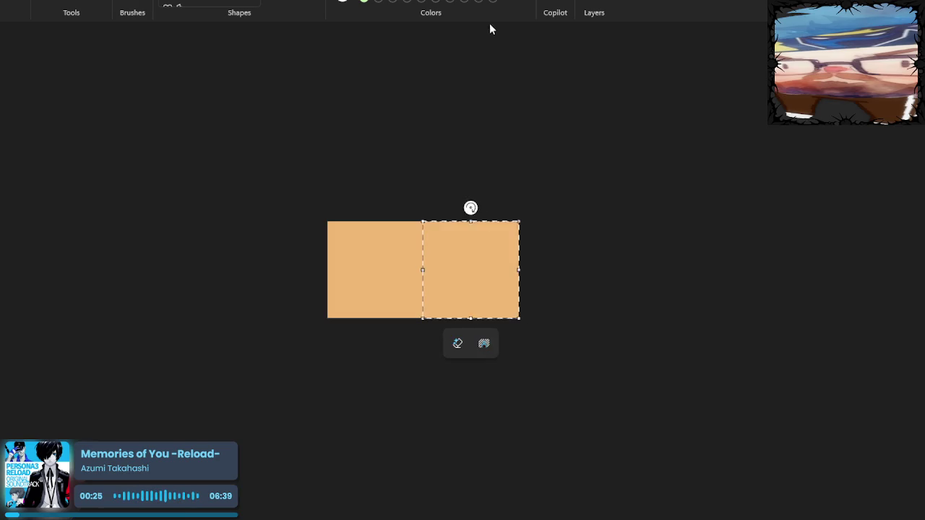
click(71, 2)
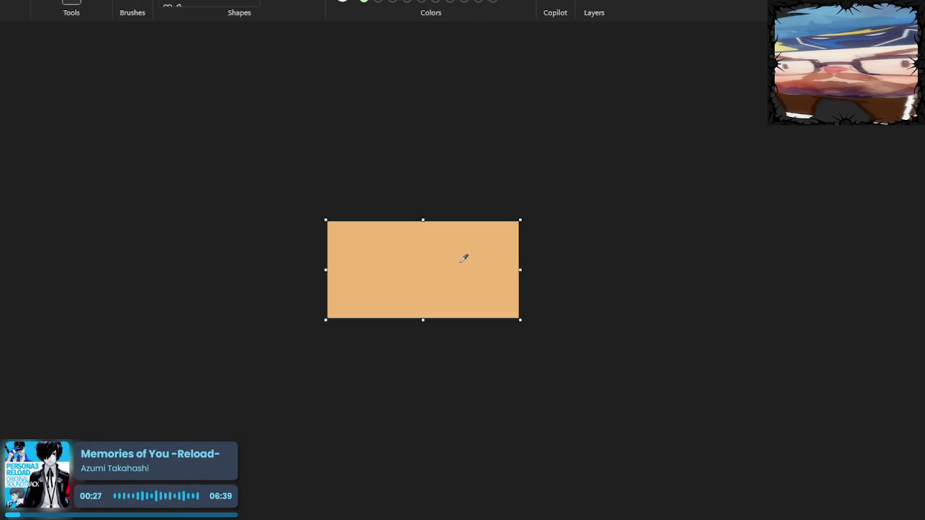
key(ctrl+z)
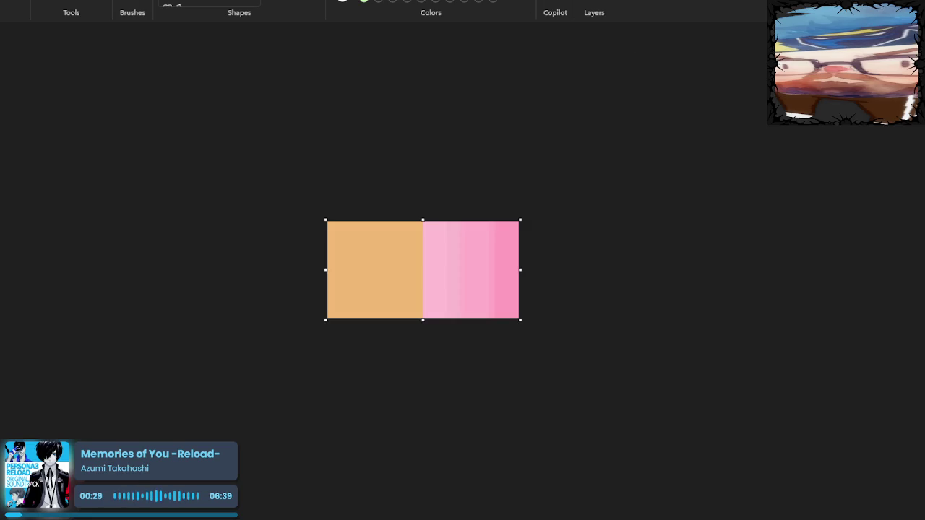
key(ctrl+v)
drag(397, 275, 493, 277)
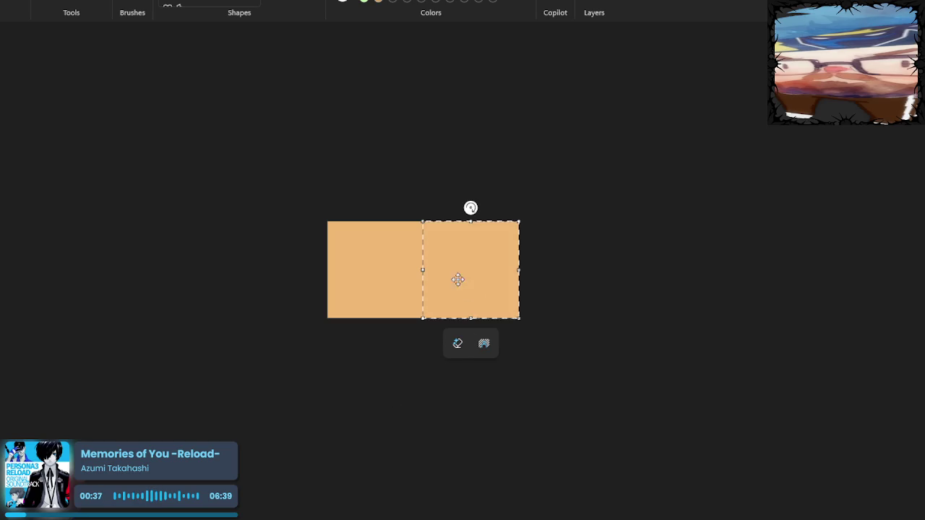
key(Escape)
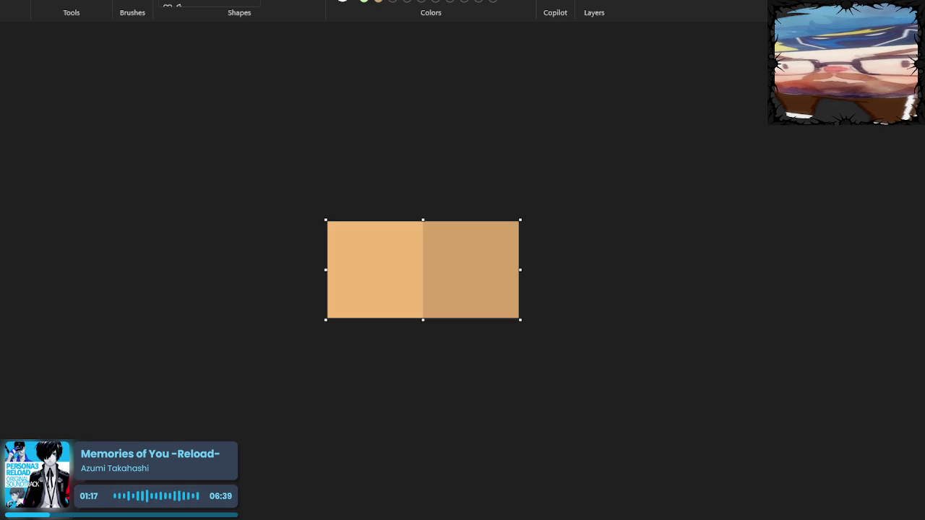
key(alt+Tab)
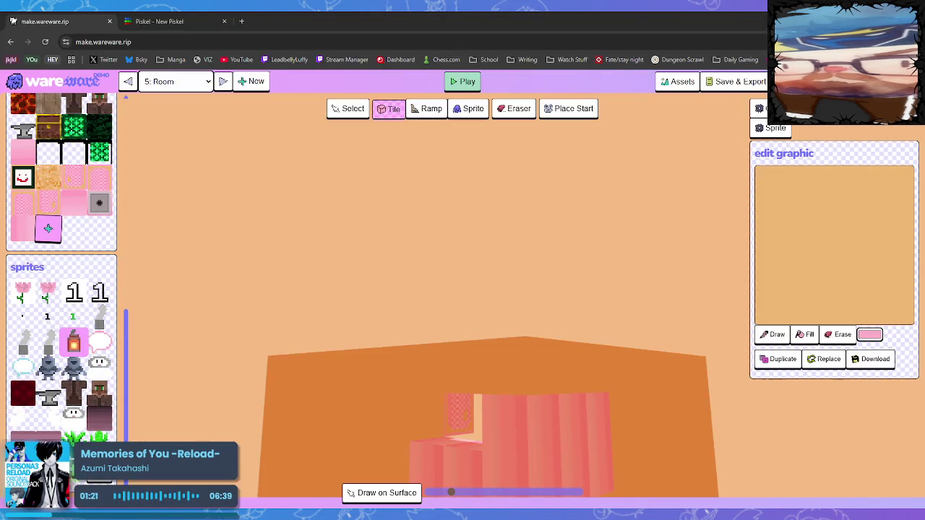
- Paste the tan image as a new tile, then test placing and removing wall tiles
key(ctrl+v)
click(474, 437)
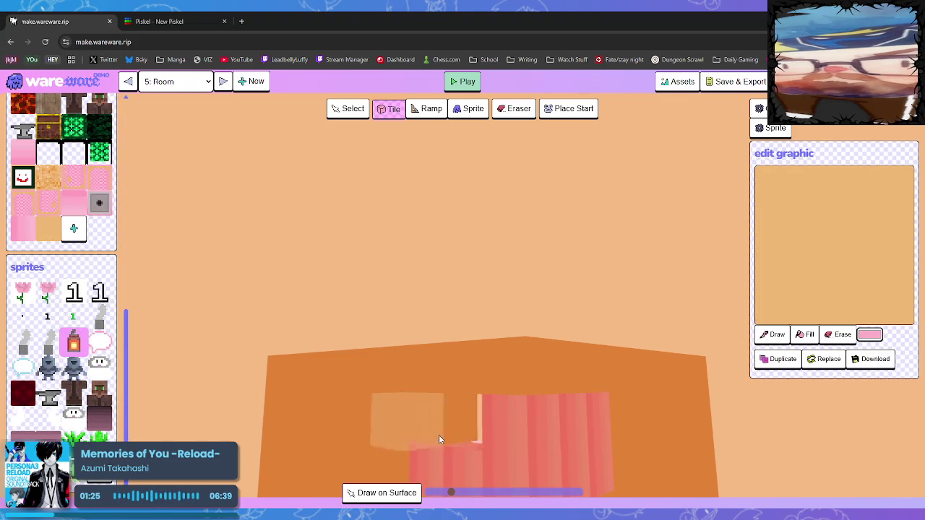
click(436, 438)
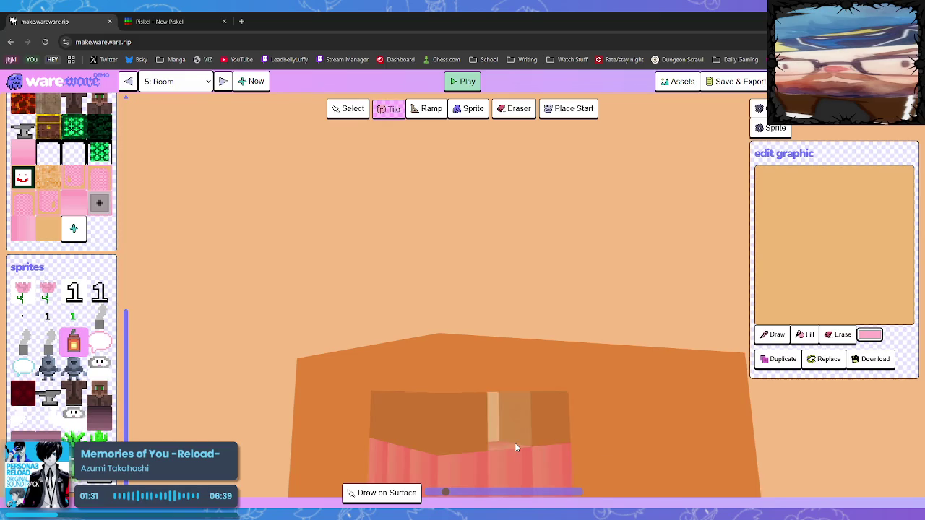
key(w)
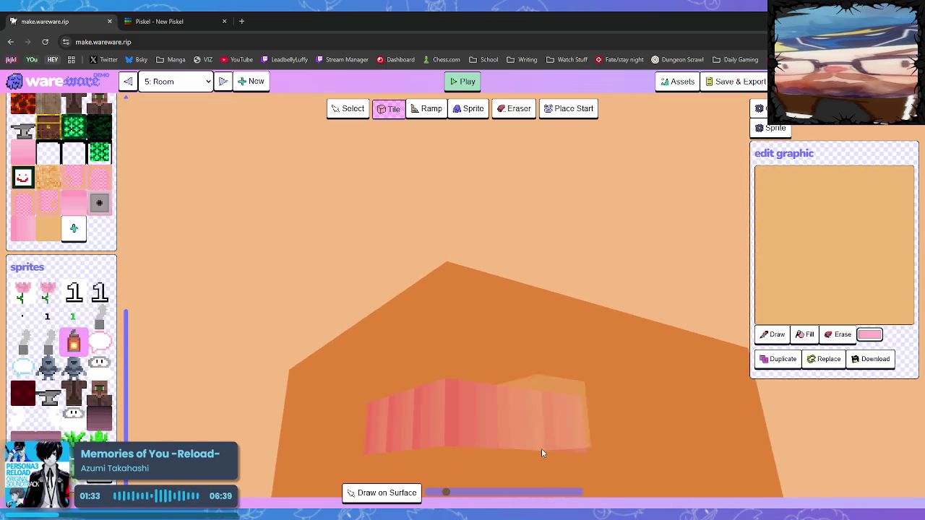
mouse_move(531, 446)
mouse_down()
mouse_move(376, 438)
mouse_move(393, 440)
mouse_up()
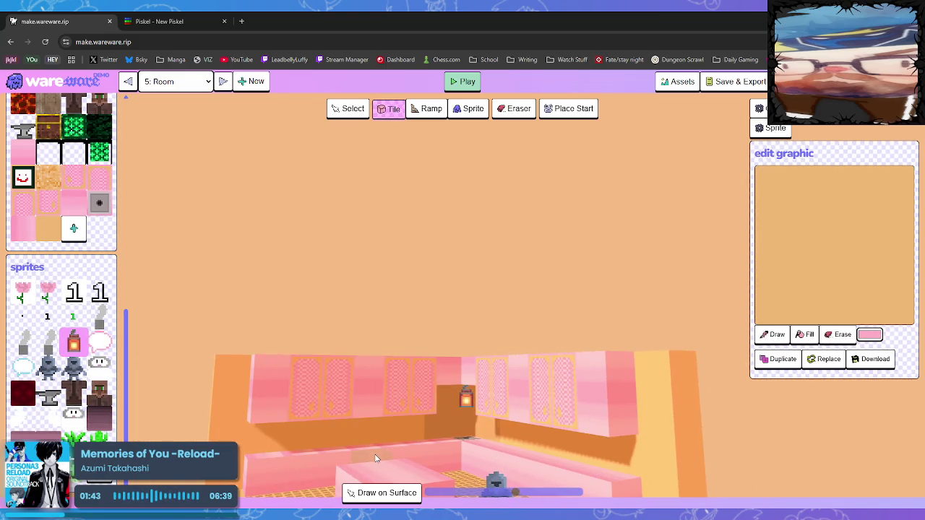
scroll(426, 434, up, 5)
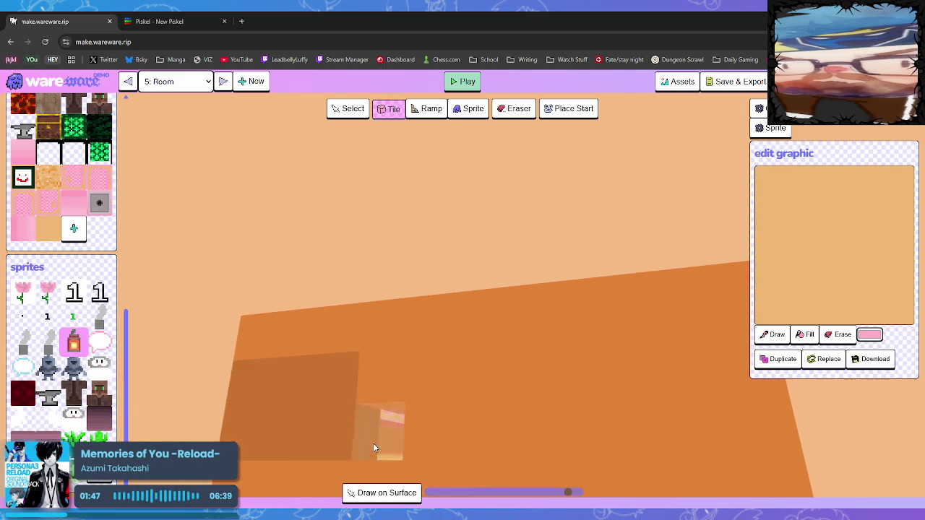
scroll(320, 457, down, 3)
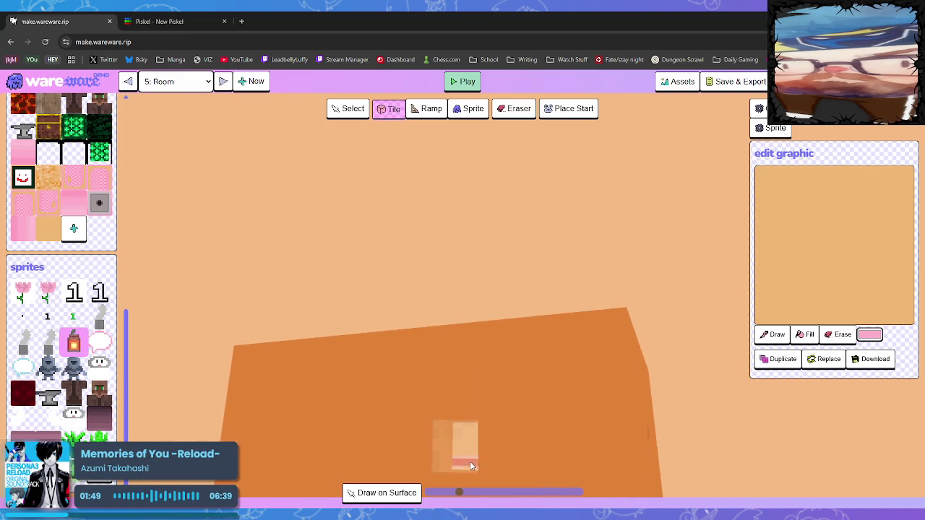
scroll(492, 449, down, 1)
scroll(493, 453, up, 3)
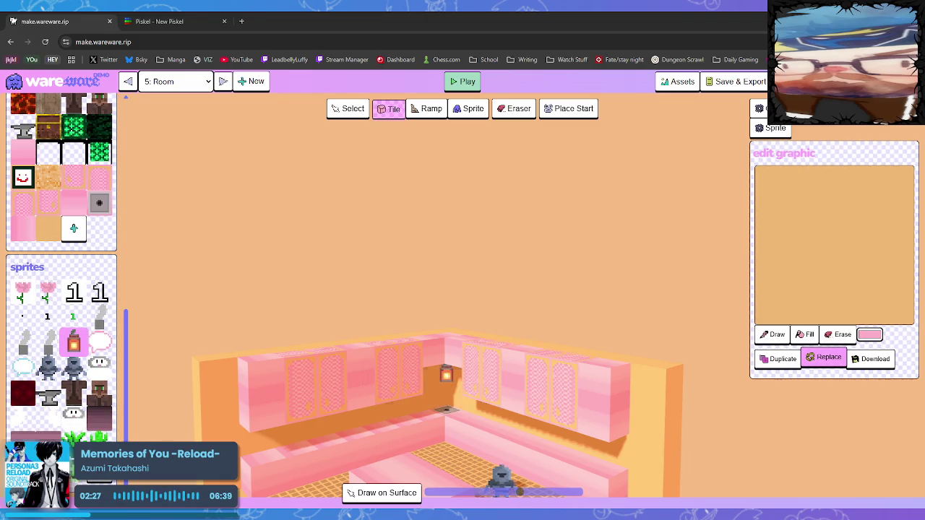
- Replace the new tile's graphic with the two-tone tan image and view it near the lantern corner
click(477, 444)
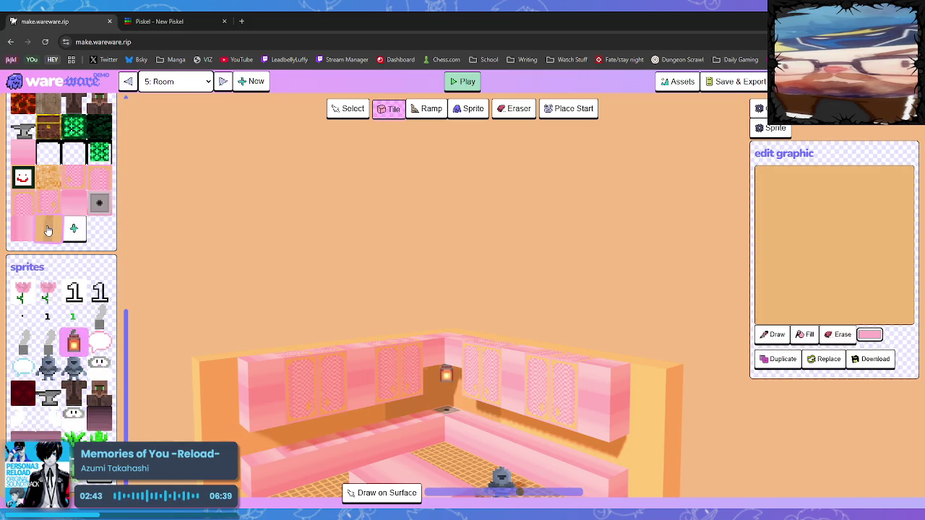
click(74, 228)
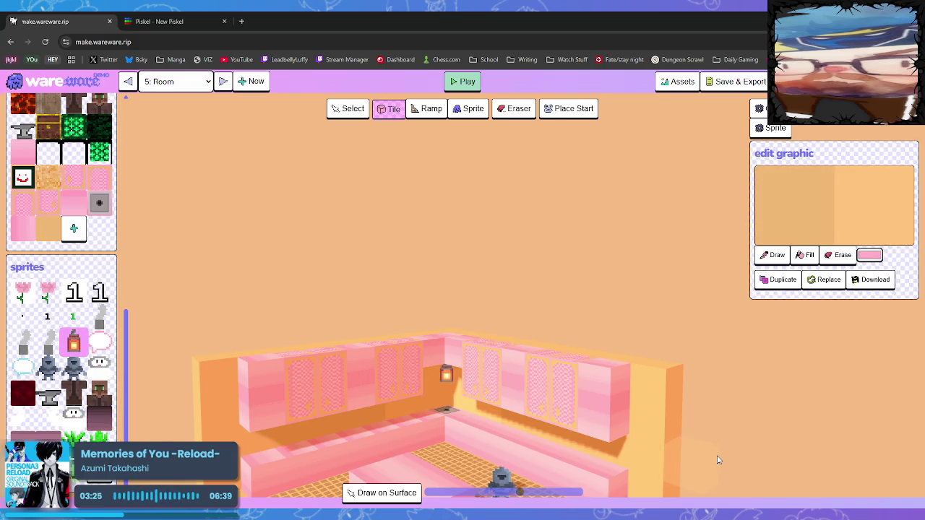
scroll(600, 436, up, 3)
drag(454, 428, 464, 412)
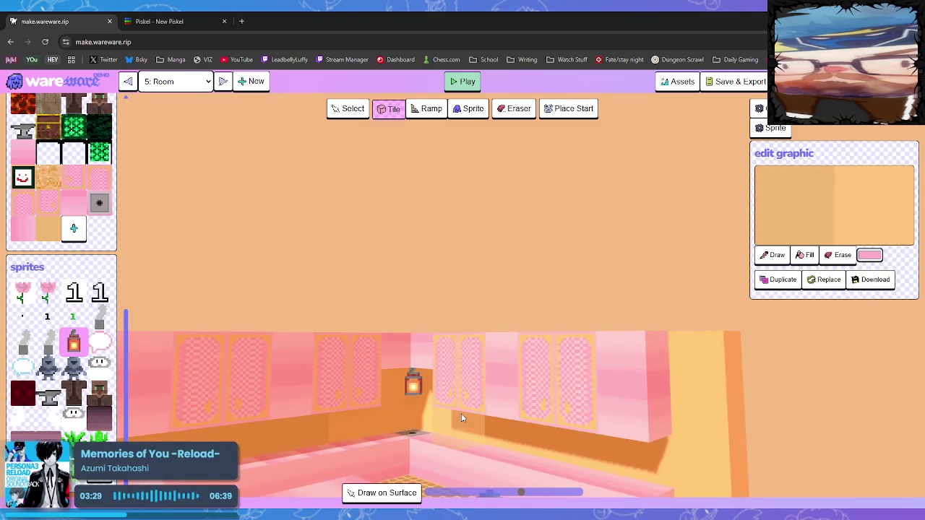